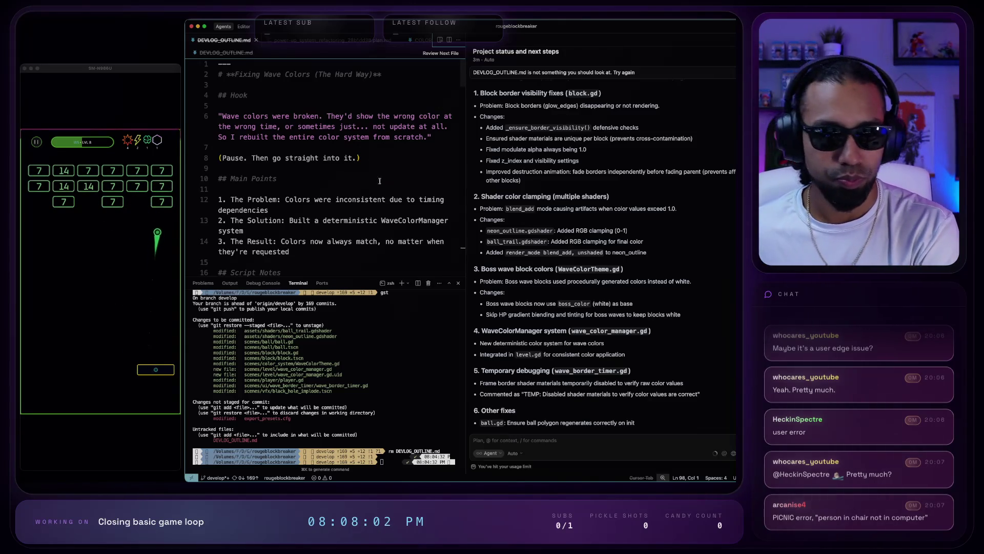
- Read the agent's summary down to Current status and What's next, highlighting the Temporary debugging heading
scroll(511, 166, down, 1)
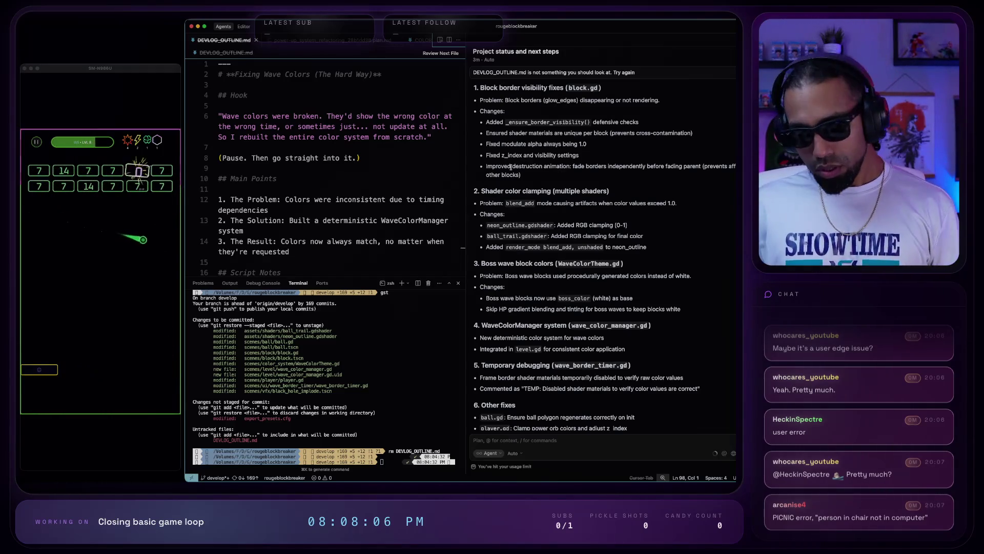
scroll(554, 132, down, 2)
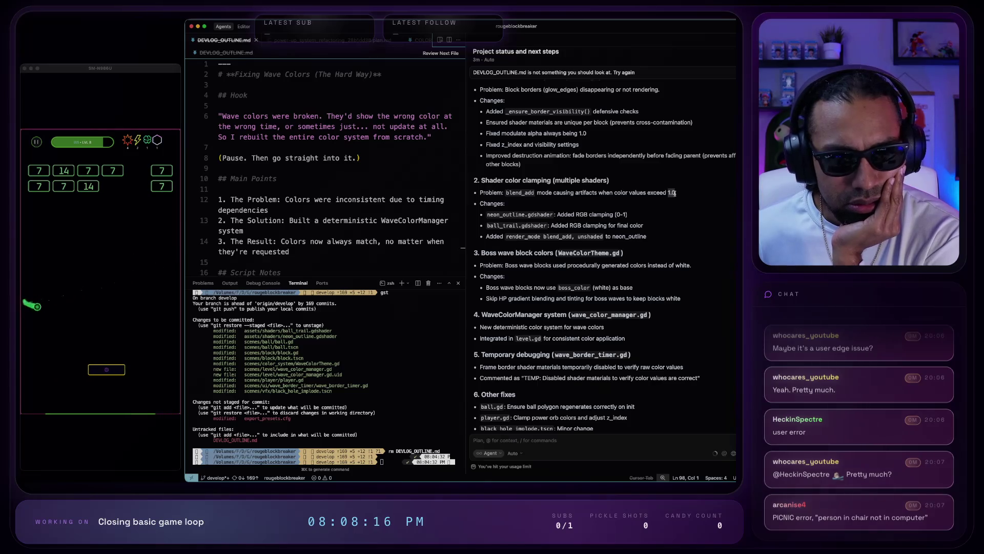
scroll(674, 193, up, 2)
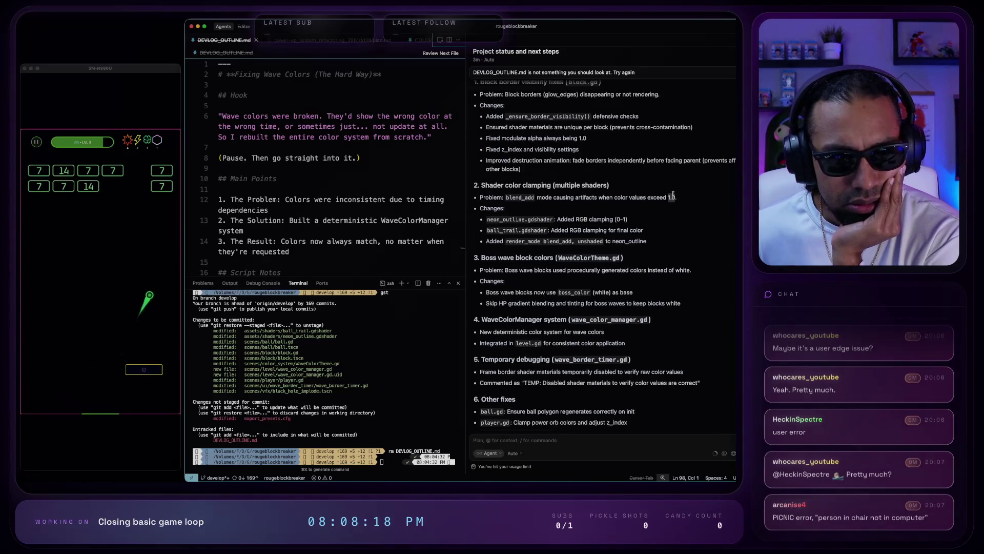
scroll(674, 196, down, 2)
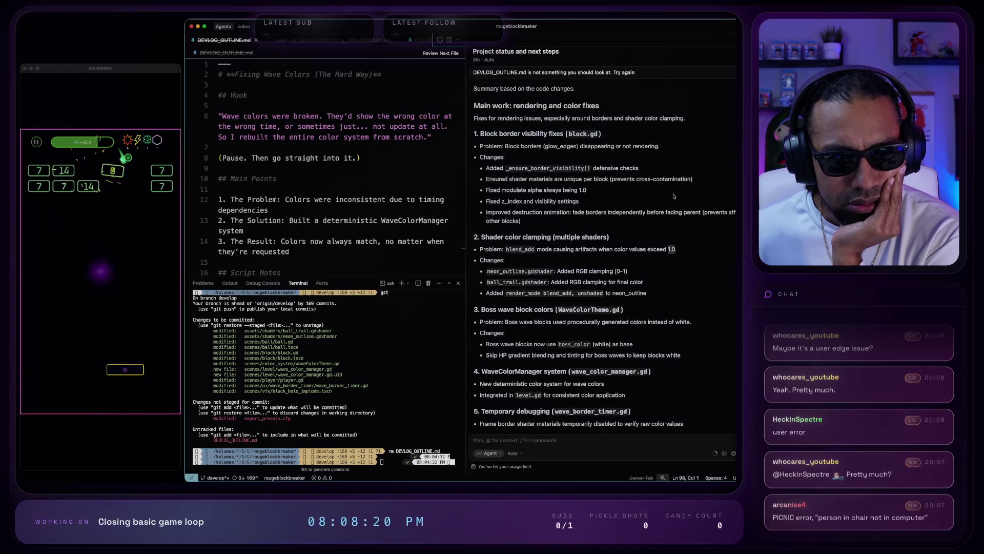
scroll(674, 198, down, 1)
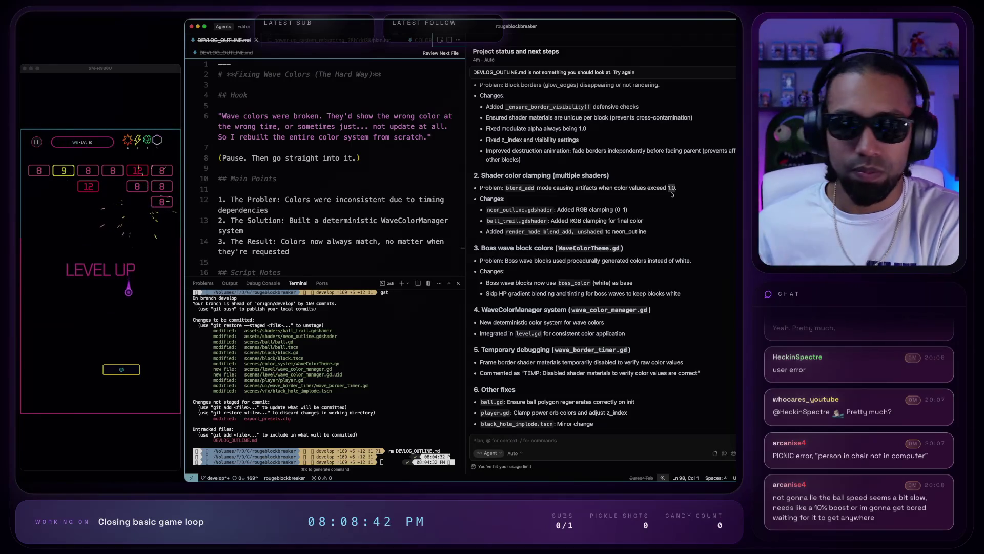
scroll(582, 350, down, 5)
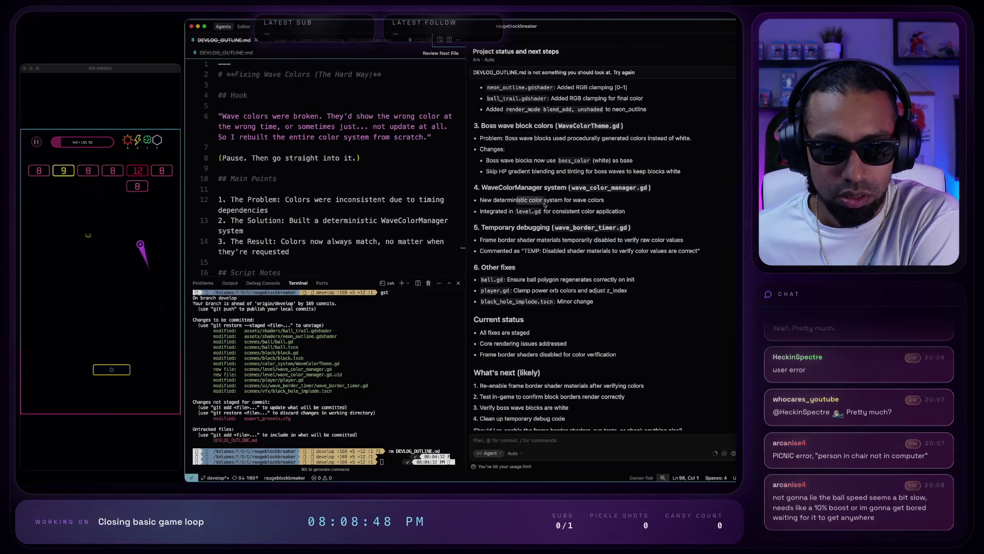
scroll(513, 211, down, 1)
mouse_move(507, 215)
mouse_down()
mouse_move(552, 217)
mouse_move(528, 231)
mouse_move(693, 232)
mouse_up()
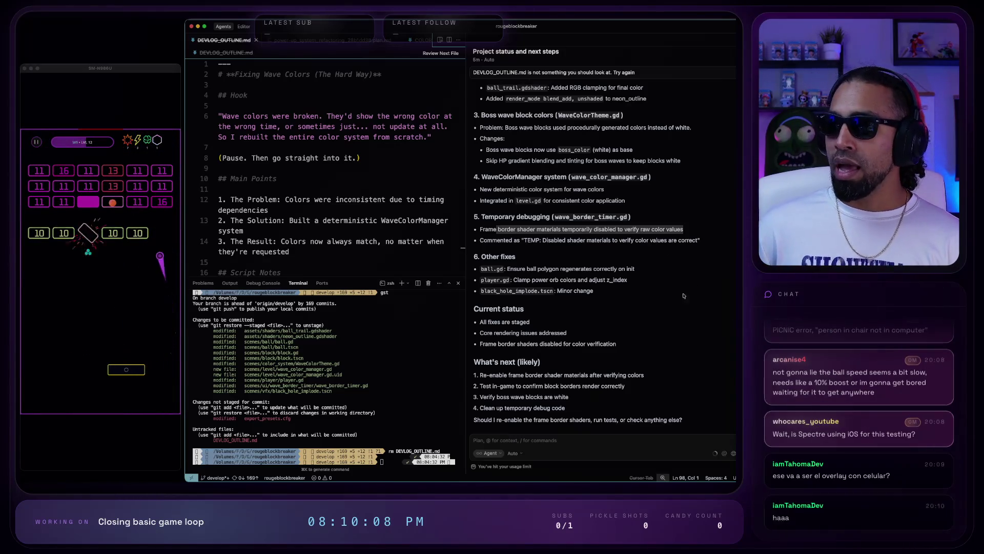
- Narrow the editor from the left, move the phone mirror down, then widen the editor back
click(28, 82)
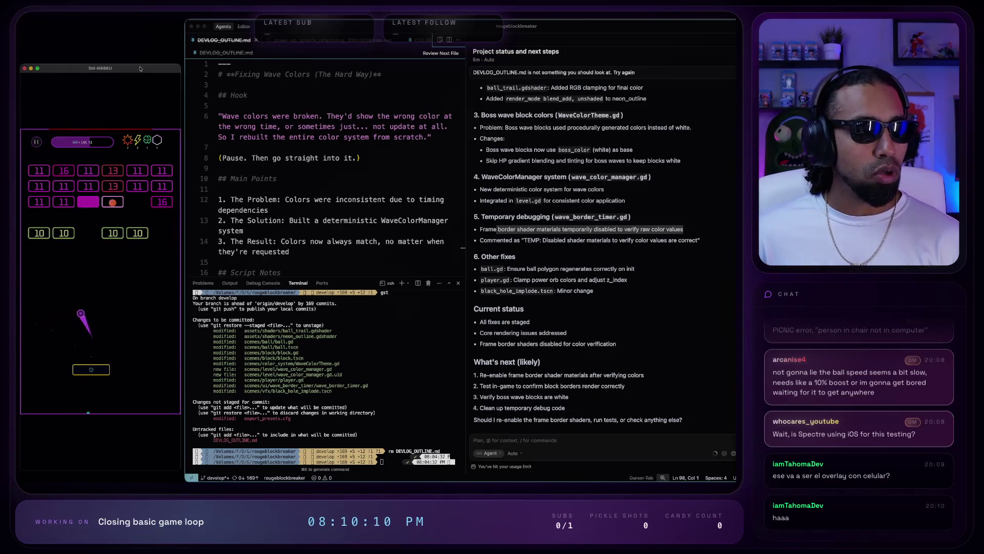
click(185, 63)
drag(185, 63, 212, 63)
click(130, 71)
mouse_move(130, 72)
mouse_down()
mouse_move(164, 71)
mouse_move(150, 76)
mouse_move(164, 120)
mouse_move(95, 223)
mouse_move(143, 268)
mouse_move(186, 277)
mouse_up()
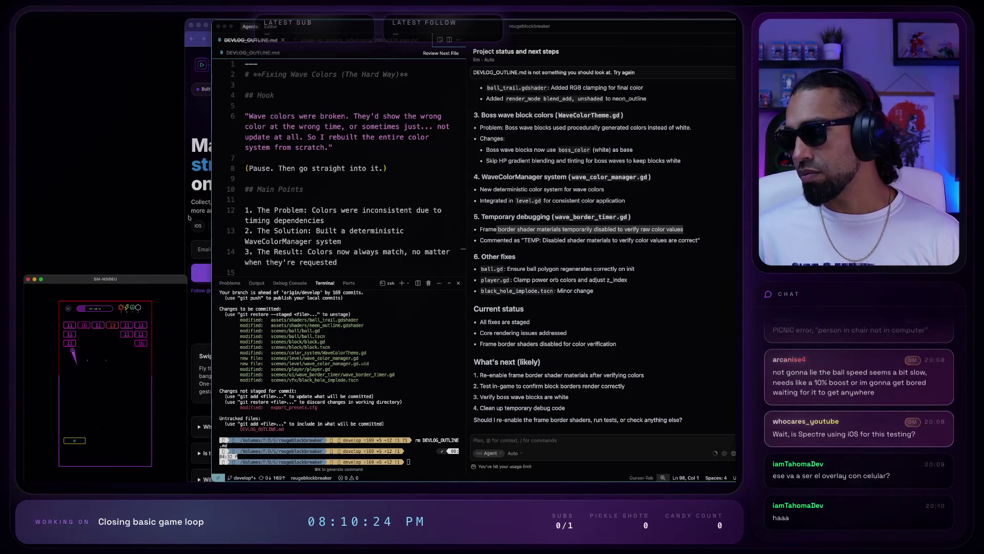
click(230, 208)
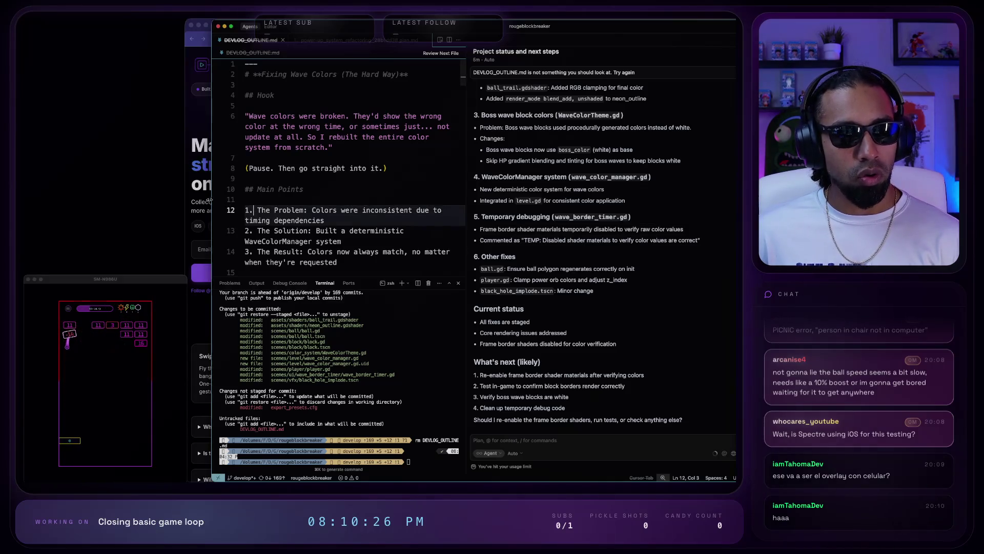
drag(210, 200, 187, 205)
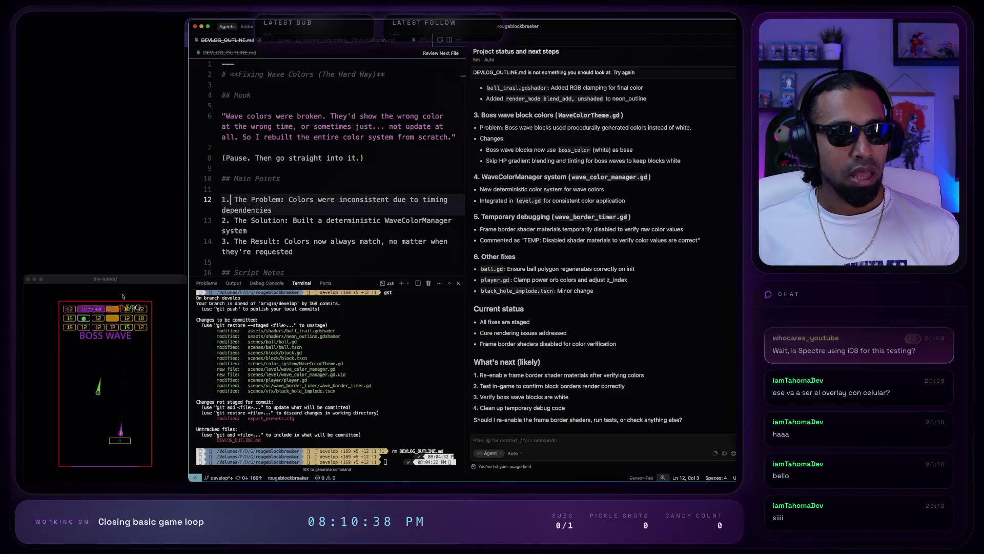
- Enlarge the phone mirror upward, then switch to the Beby project's Cursor window
click(176, 277)
mouse_move(176, 277)
mouse_down()
mouse_move(180, 23)
mouse_move(185, 46)
mouse_move(186, 30)
mouse_up()
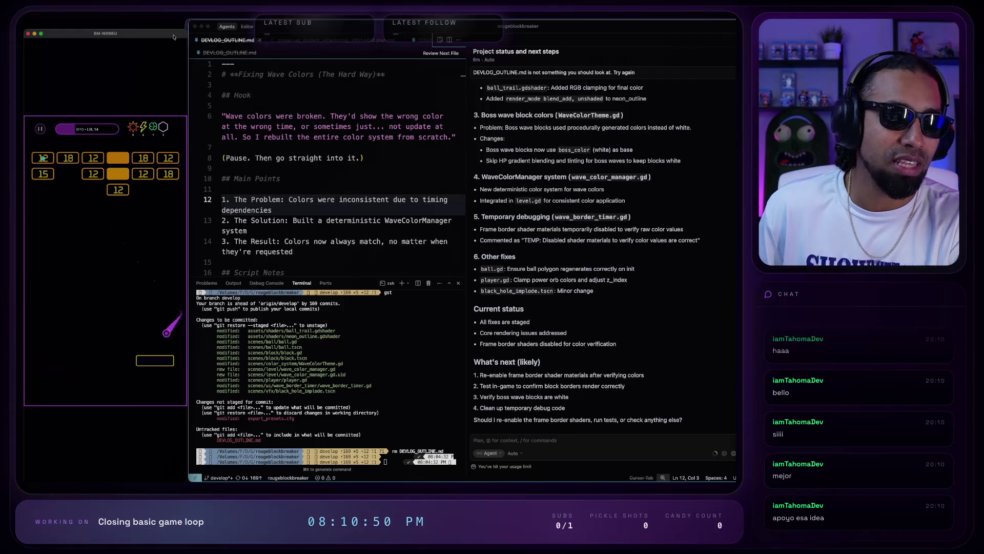
drag(234, 63, 182, 78)
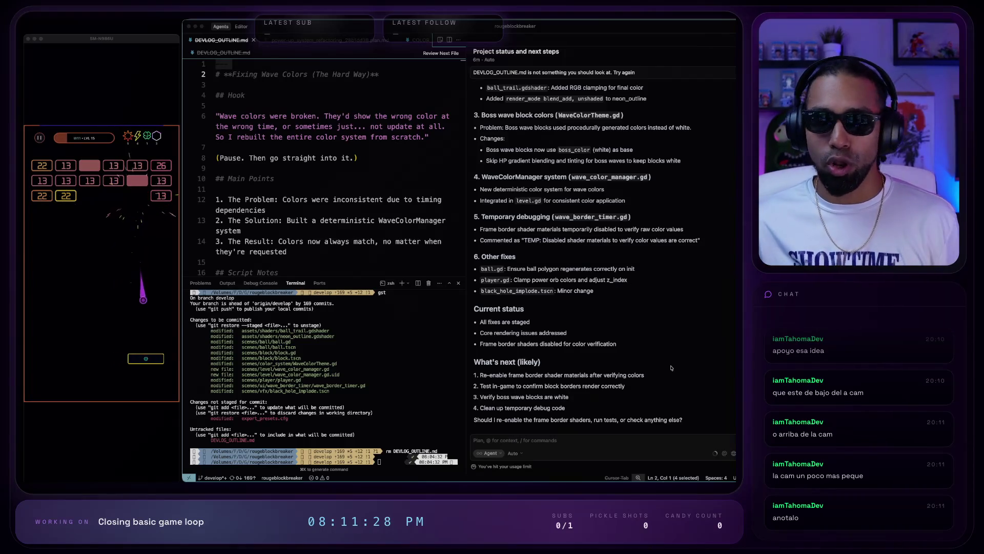
key(super+Tab)
key(super+Tab)
key(super+Tab)
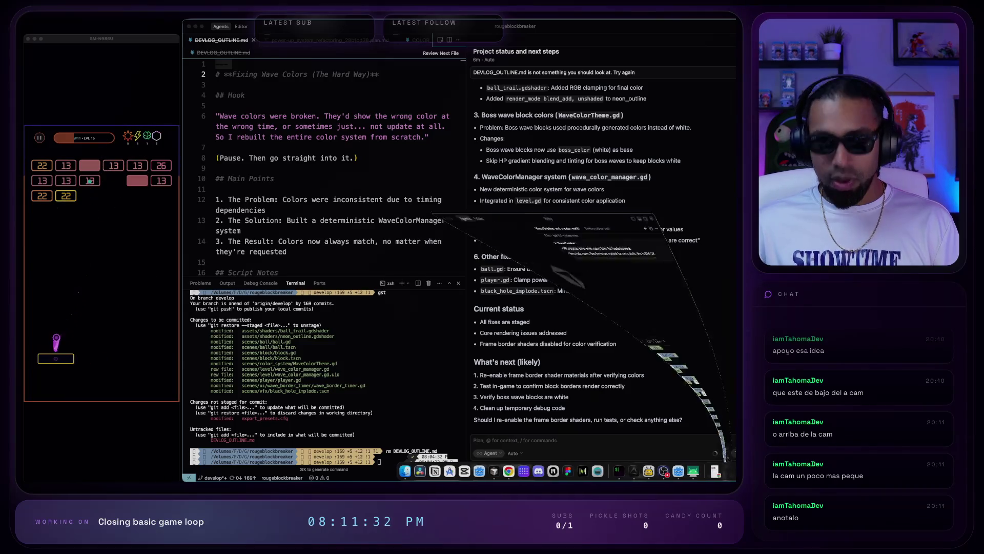
key(super+grave)
- Edit the Beby prompt about the phone emulator below the camera overlay, then minimize the window
click(486, 93)
text(-)
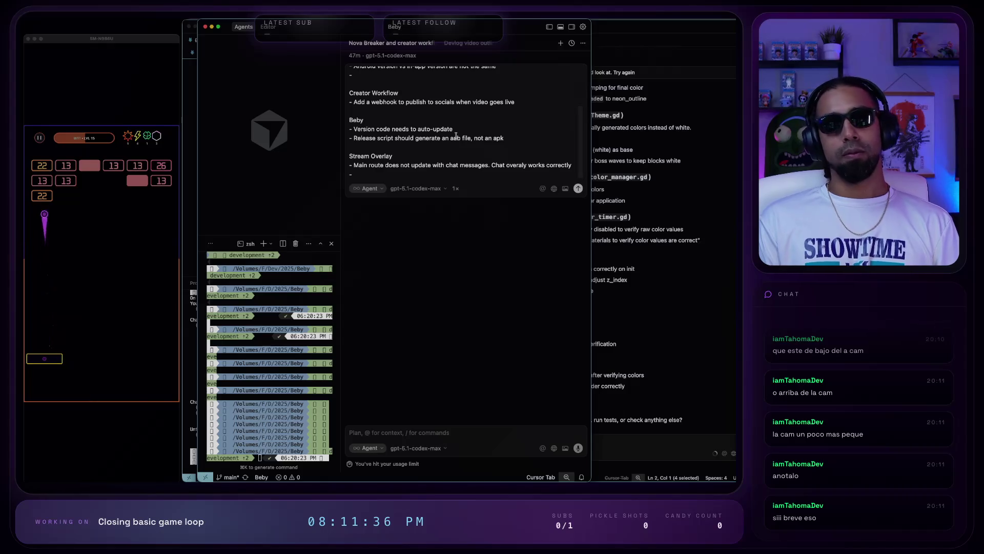
text(Demo)
text( overlay)
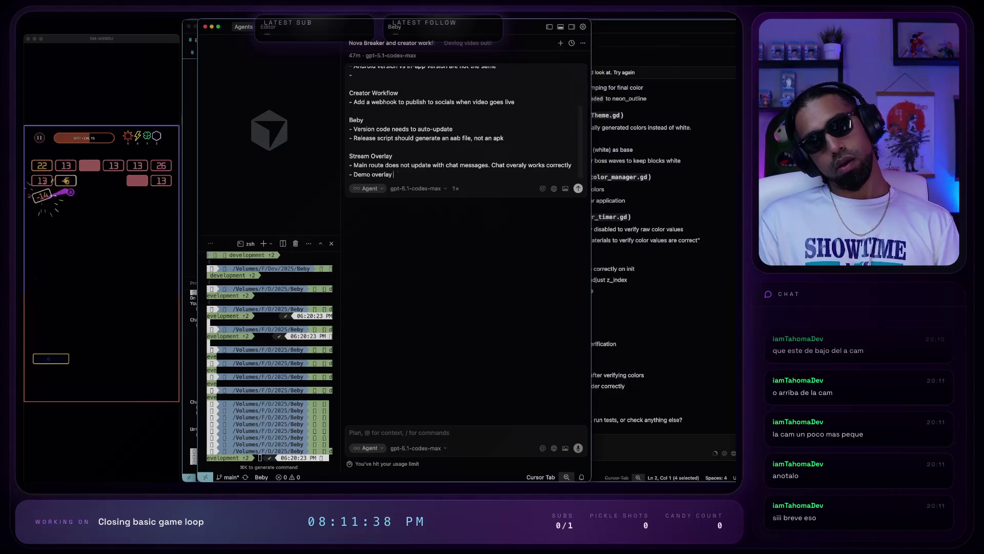
text( where the phone)
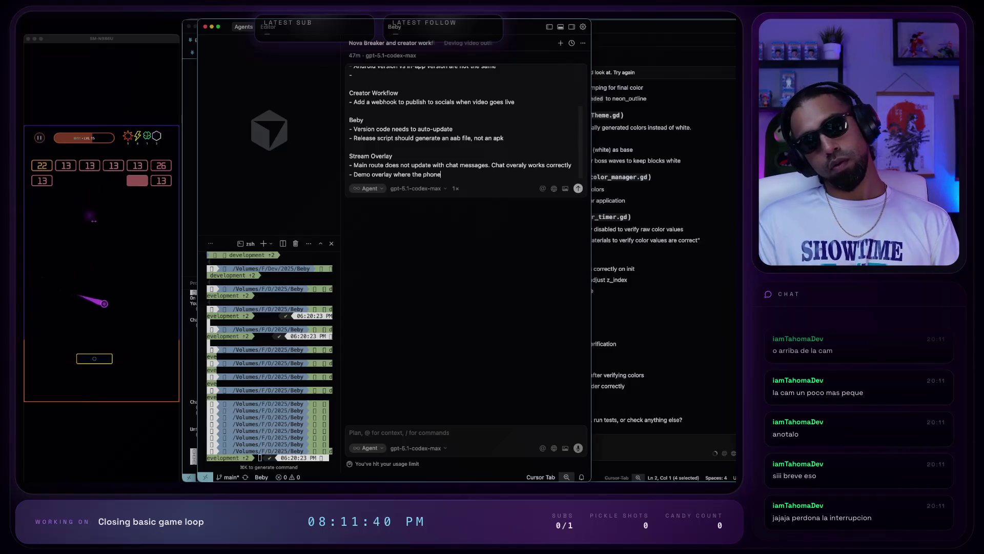
text( ema)
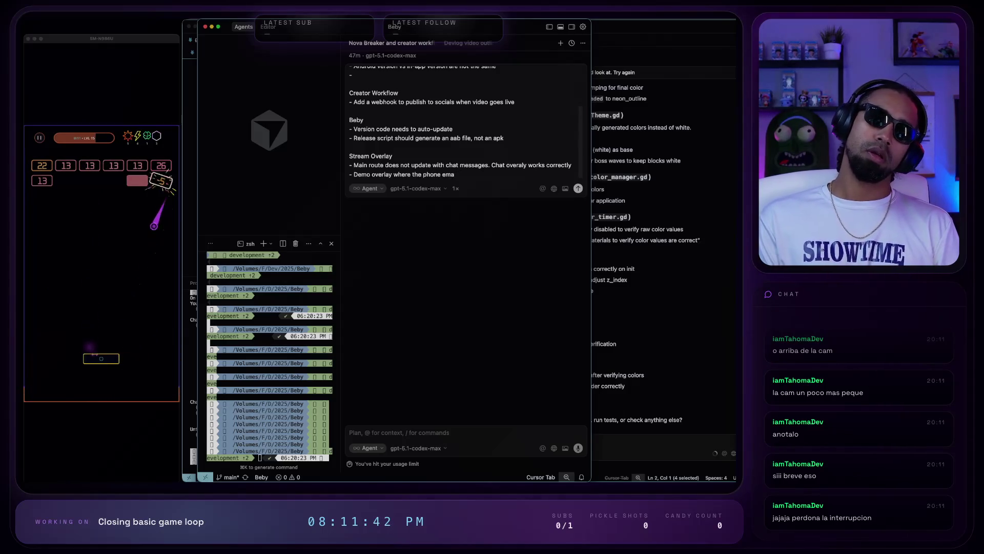
key(BackSpace)
text(ulator is shown)
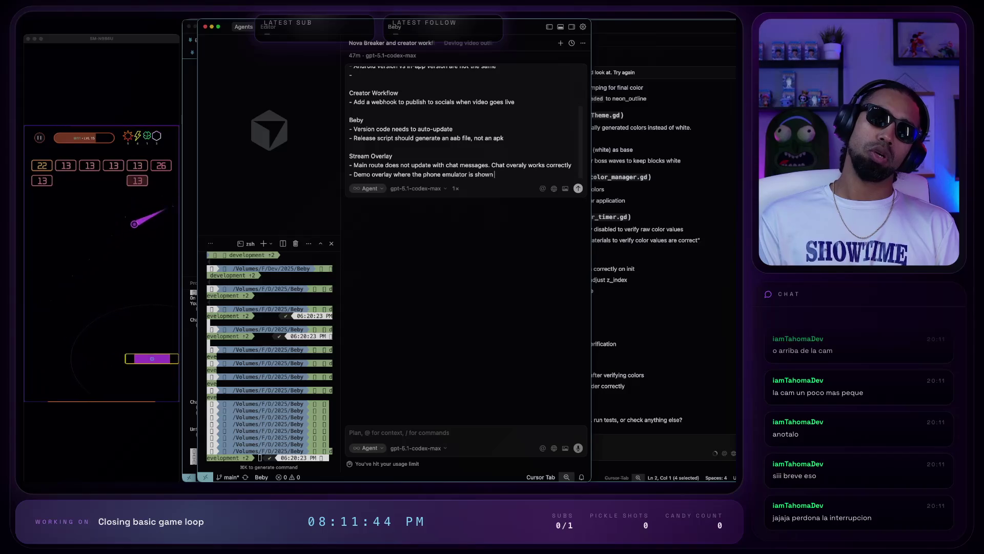
text( below the c)
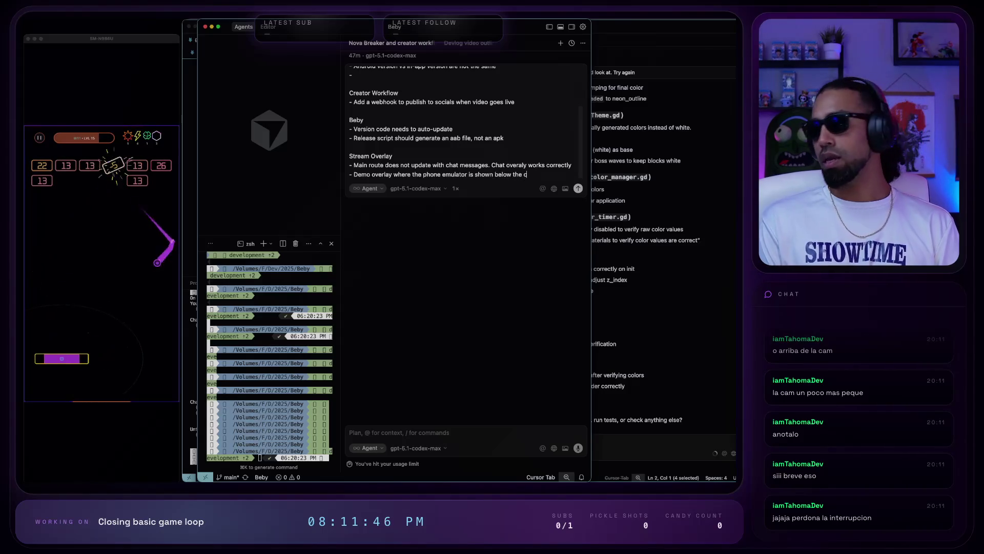
text(amera overaly)
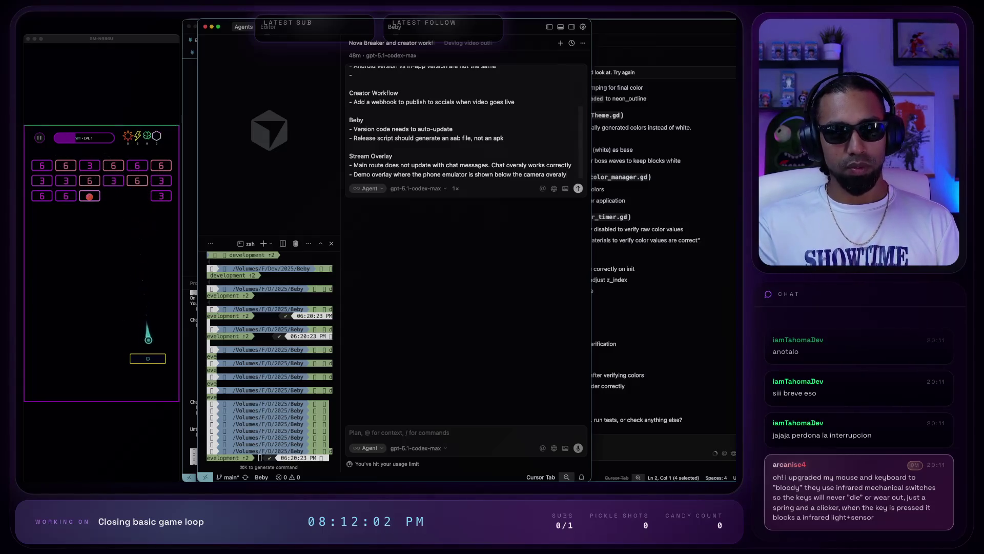
key(BackSpace)
key(BackSpace)
key(BackSpace)
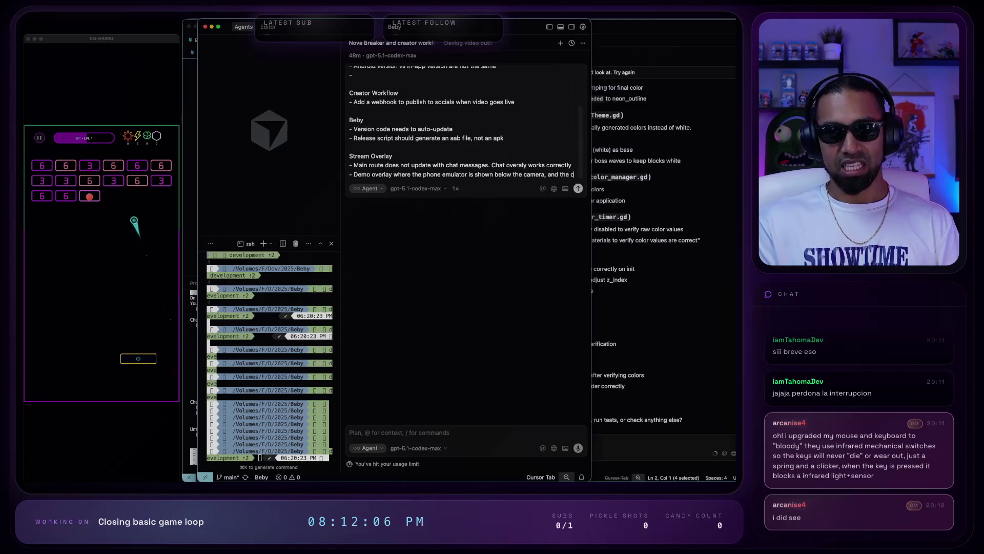
text(hat lev)
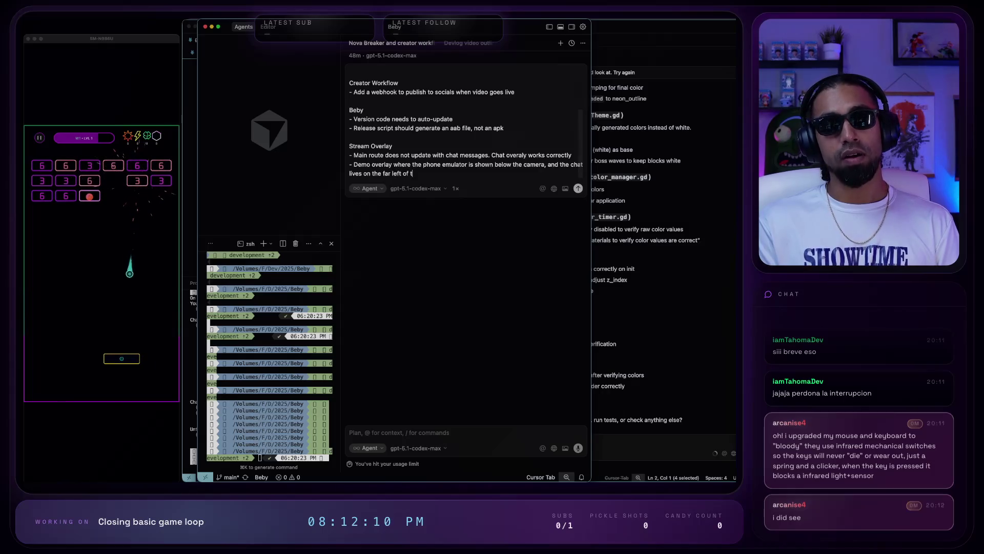
text(reen. This mea)
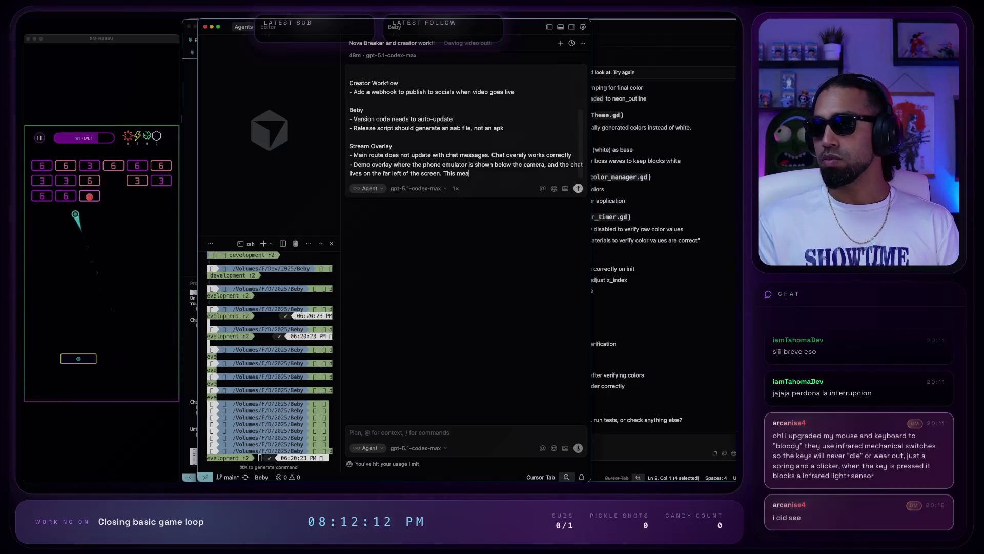
text(ns the cod)
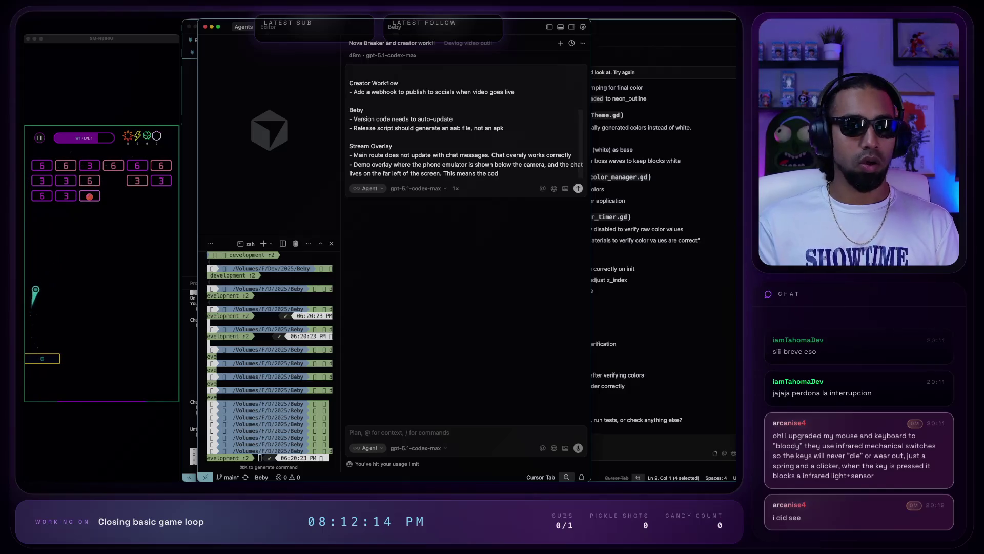
text(e content)
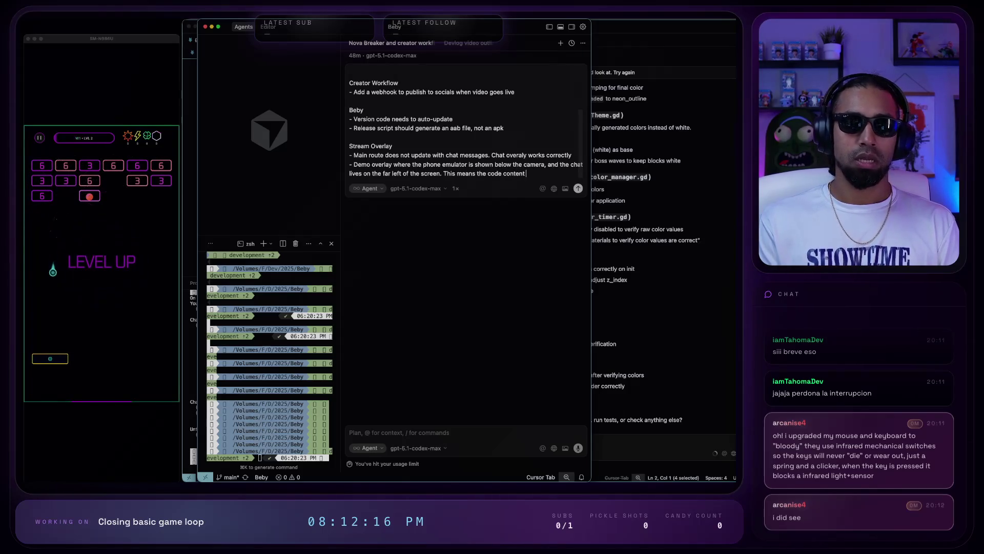
text( shrink)
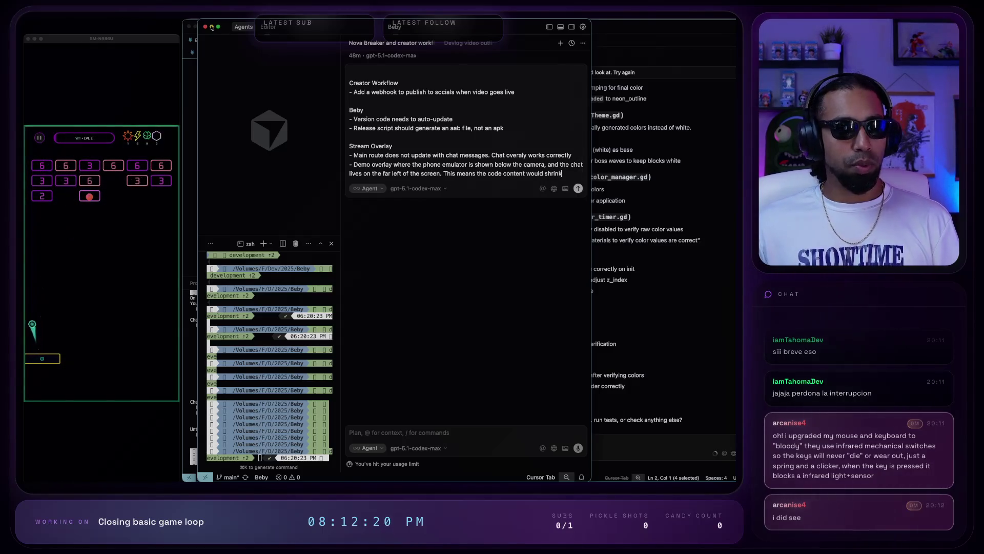
key(super+m)
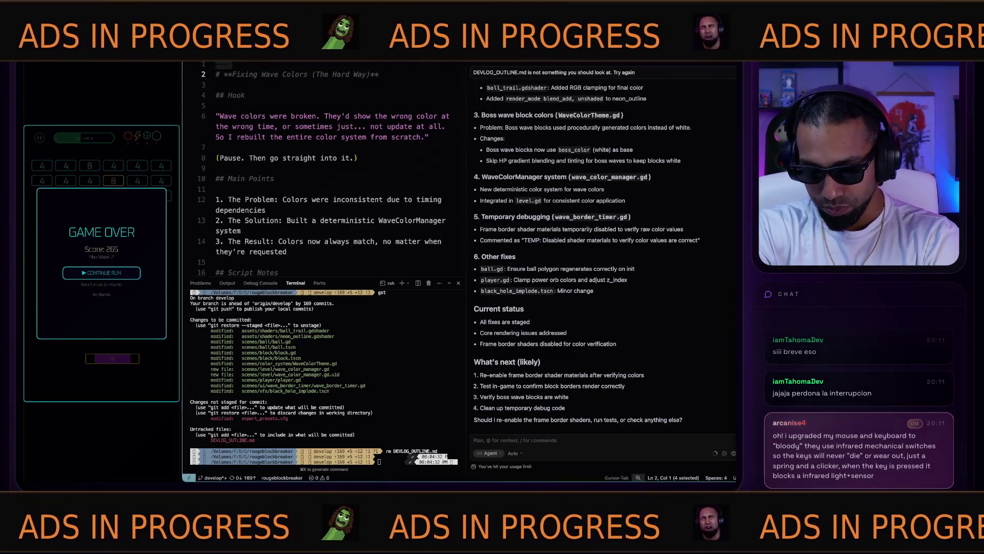
key(Return)
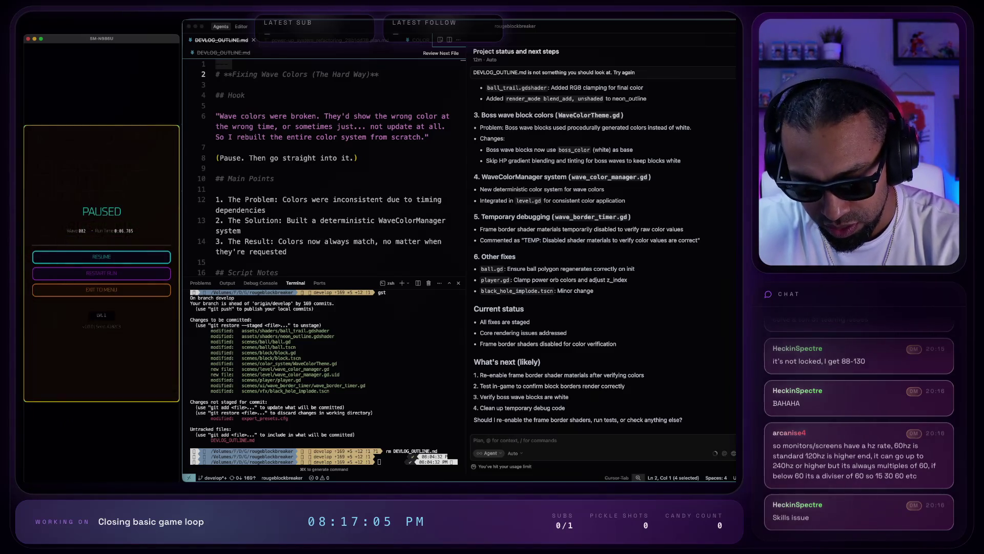
- Restart the current rougeblockbreaker run in the phone mirror
click(101, 273)
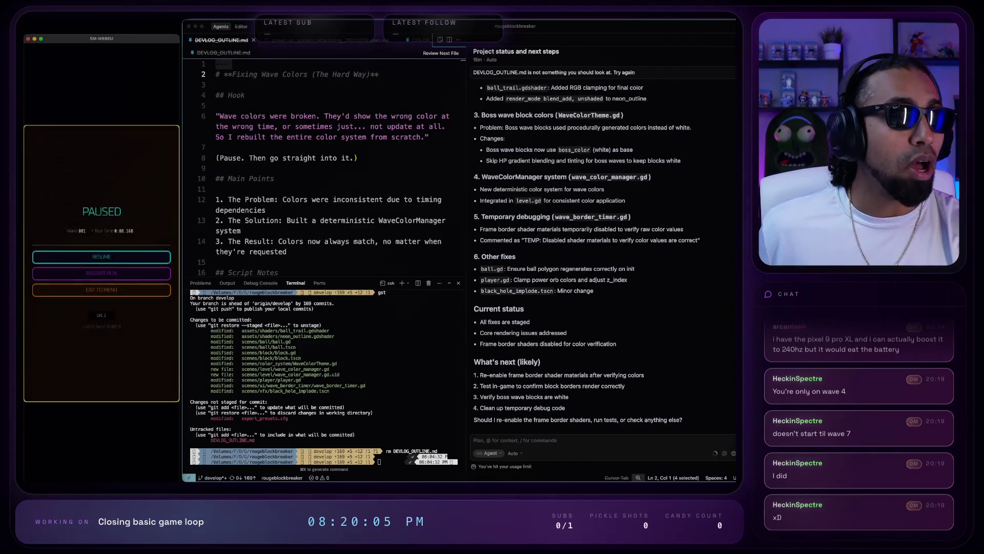
- Center the mirrored game window, then return from Settings to the main menu
mouse_move(133, 45)
mouse_down()
mouse_move(522, 44)
mouse_move(505, 43)
mouse_move(640, 92)
mouse_move(630, 52)
mouse_move(570, 49)
mouse_up()
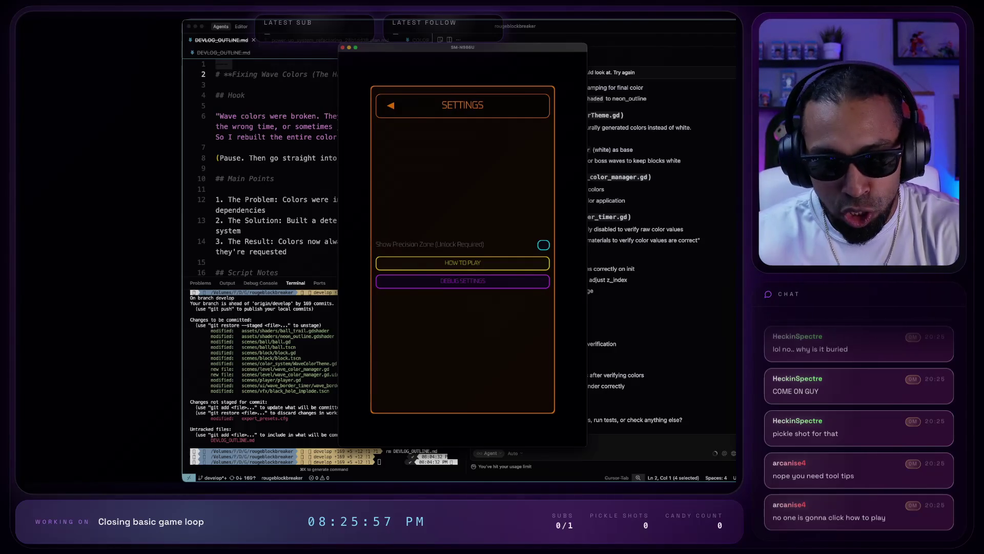
click(390, 105)
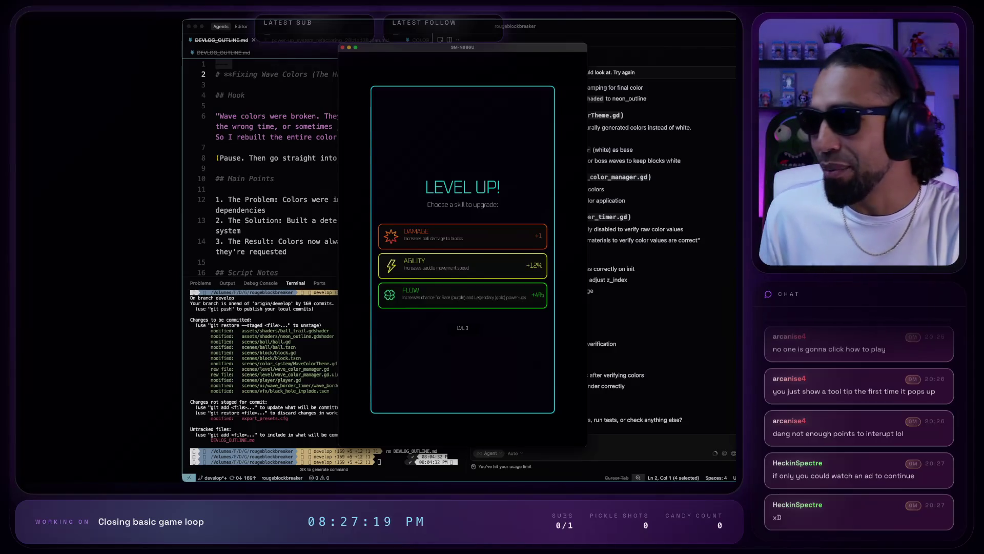
- Pick the FLOW upgrade card on the LEVEL UP screen to resume the run
key(super+Tab)
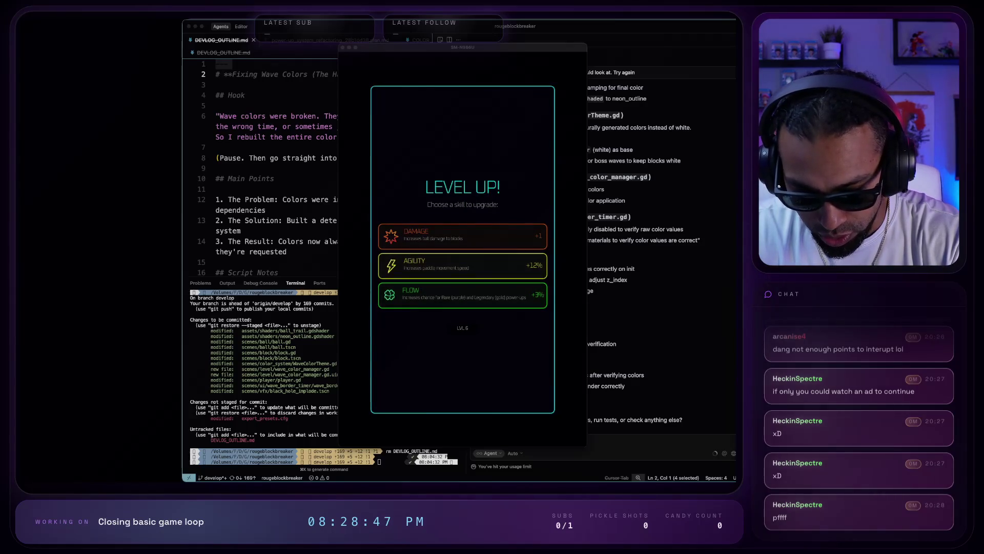
click(463, 295)
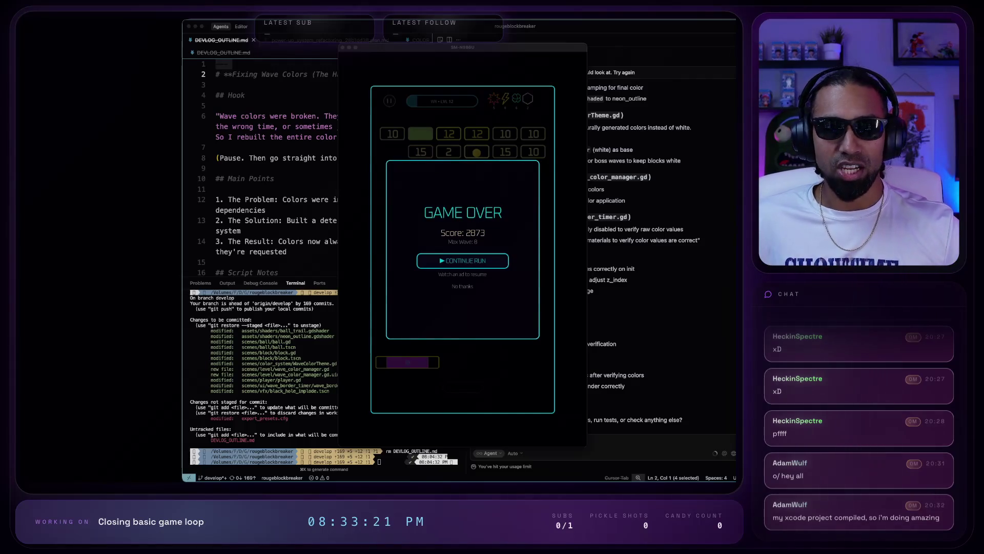
- Shrink the game mirror to the left to reveal the agent notes
mouse_move(587, 43)
mouse_down()
mouse_move(461, 116)
mouse_move(483, 121)
mouse_move(156, 74)
mouse_up()
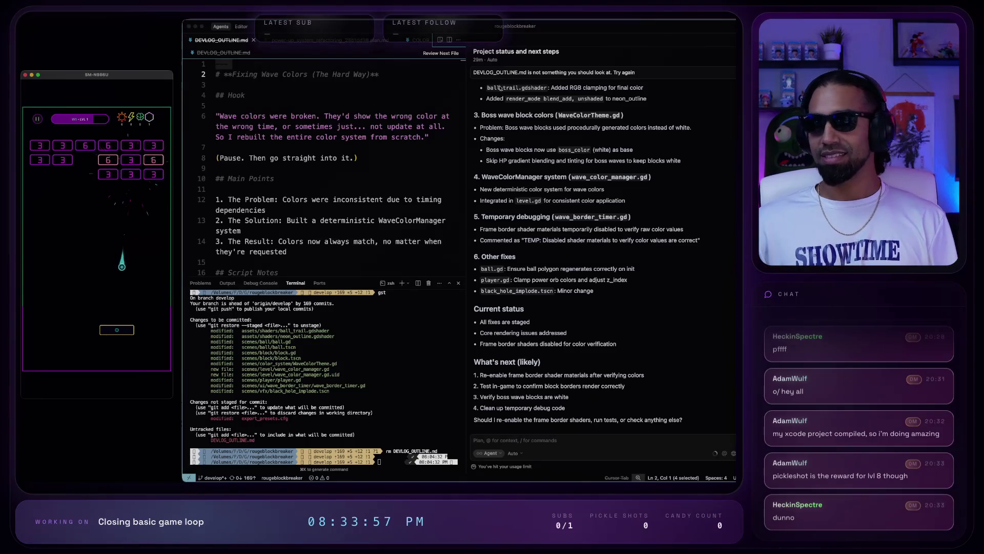
- Bring the Cursor code editor back into focus
key(super+Tab)
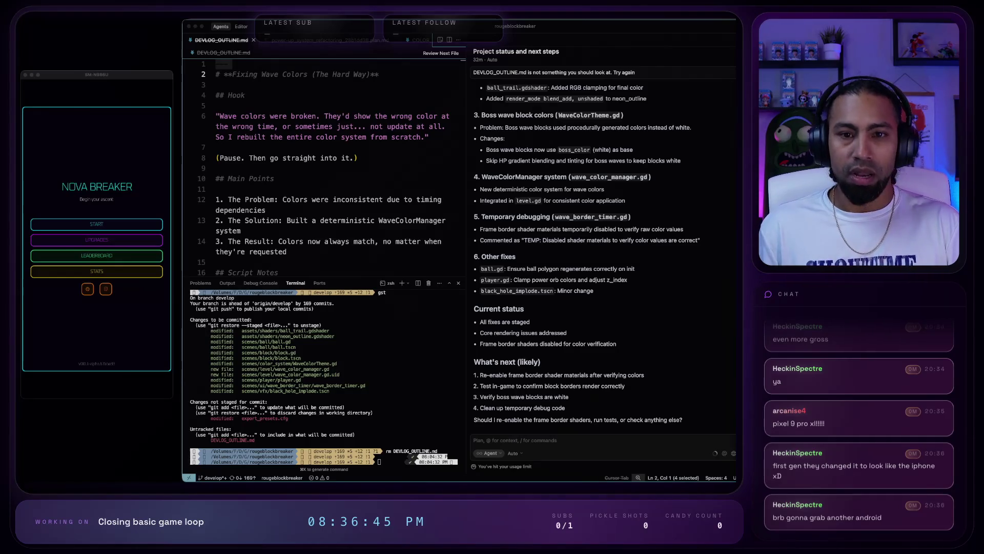
- Bring the Godot window forward through Mission Control and reload level.gd from disk
key(ctrl+Up)
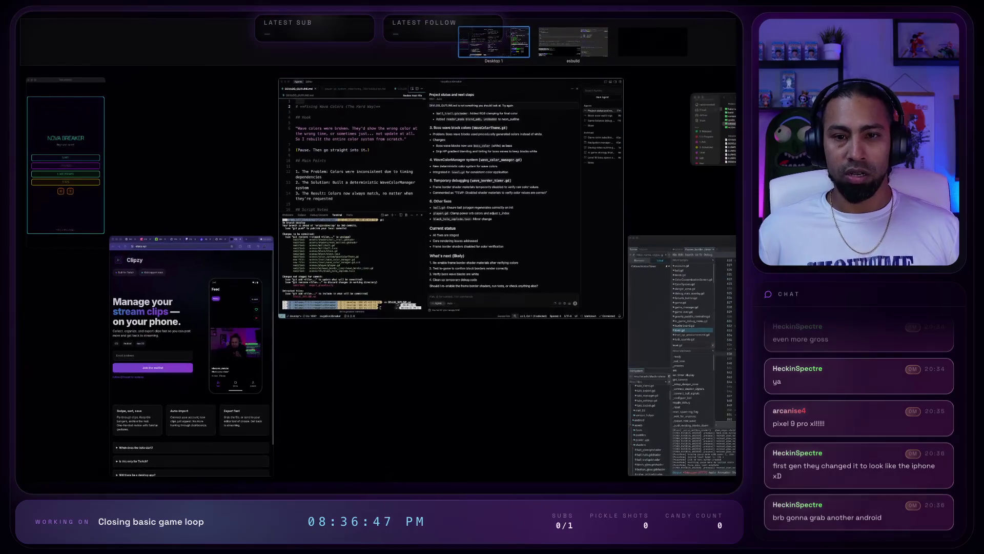
click(682, 359)
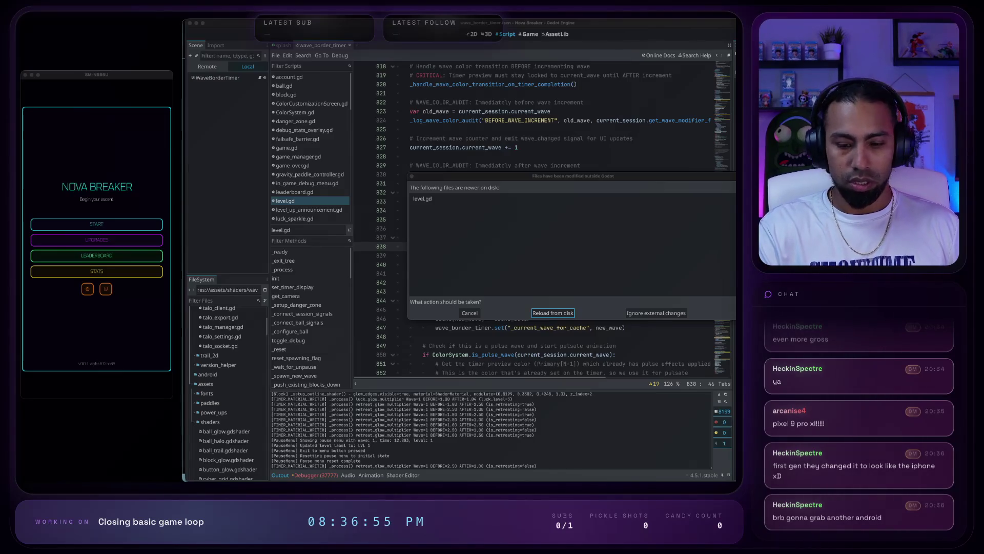
click(561, 312)
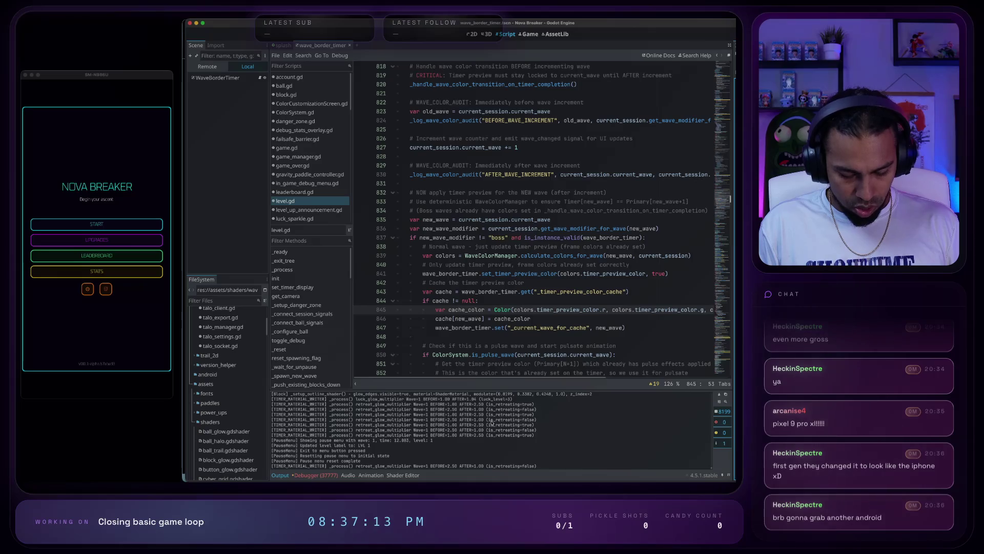
mouse_move(445, 478)
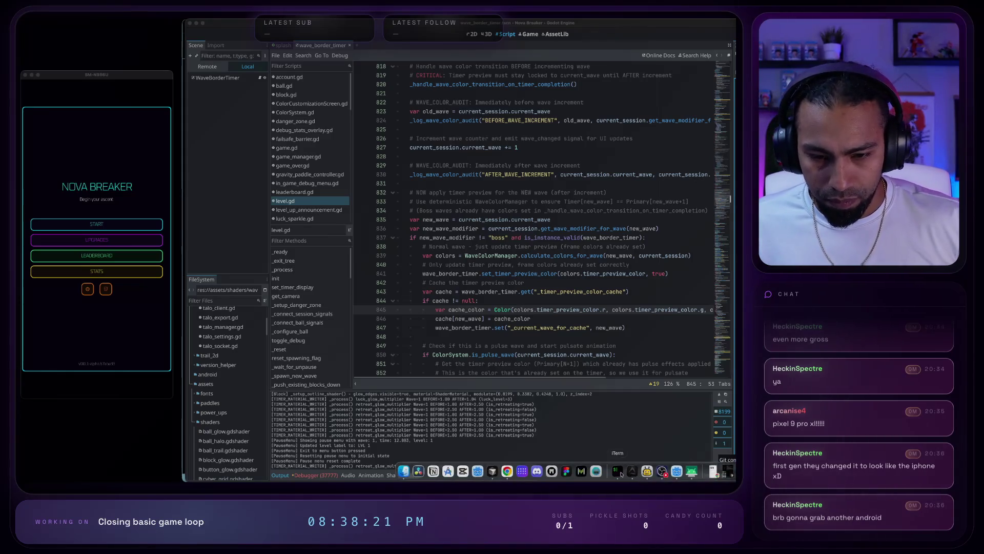
- Open a new iTerm window with the Default Profile from the Dock icon
right_click(632, 470)
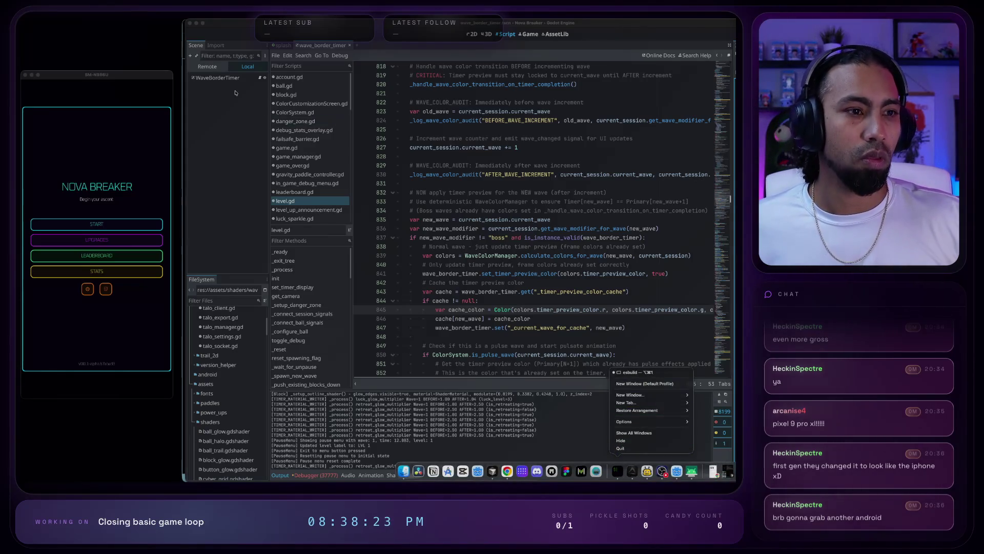
click(635, 385)
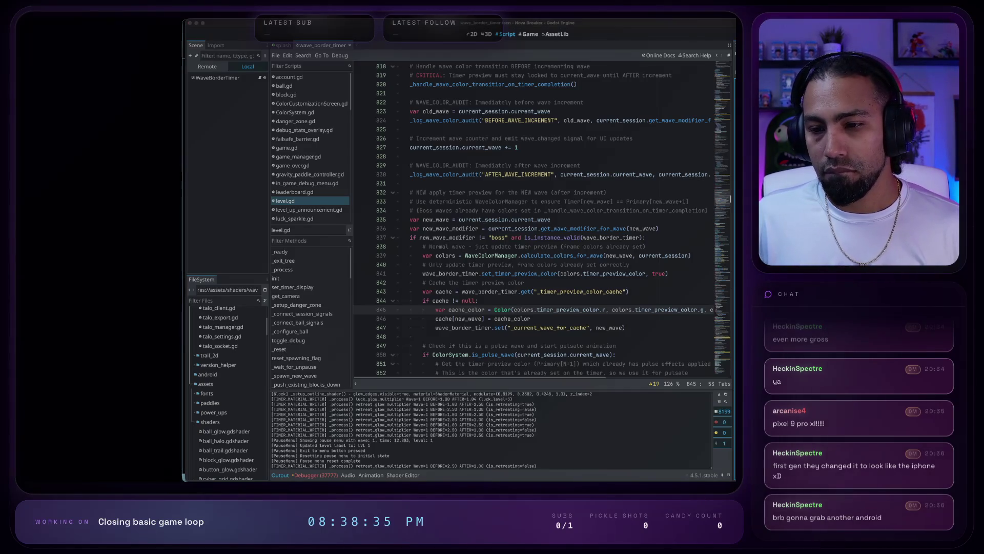
mouse_move(552, 480)
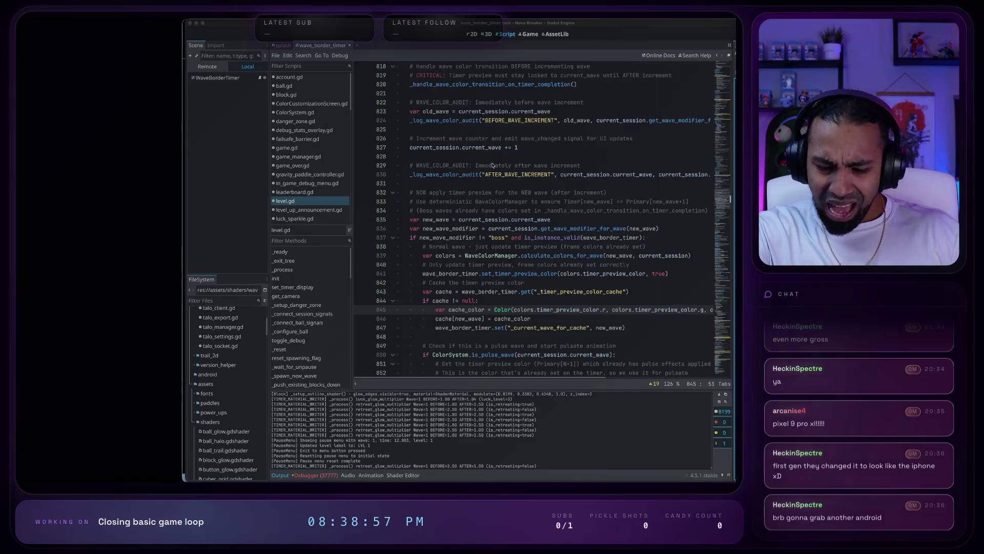
- In Chrome, search 'nba scores' and expand the scoreboard to list all games
key(ctrl+Up)
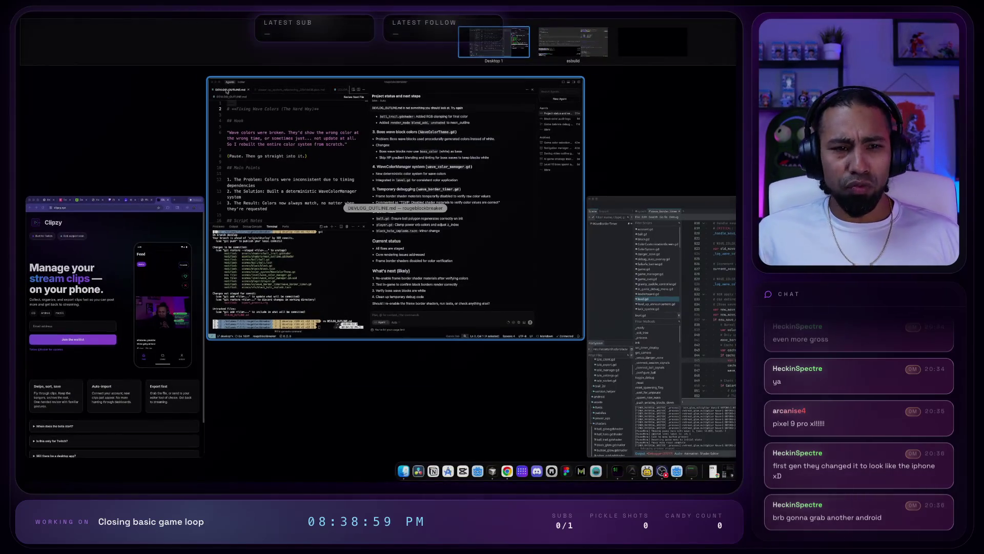
click(138, 329)
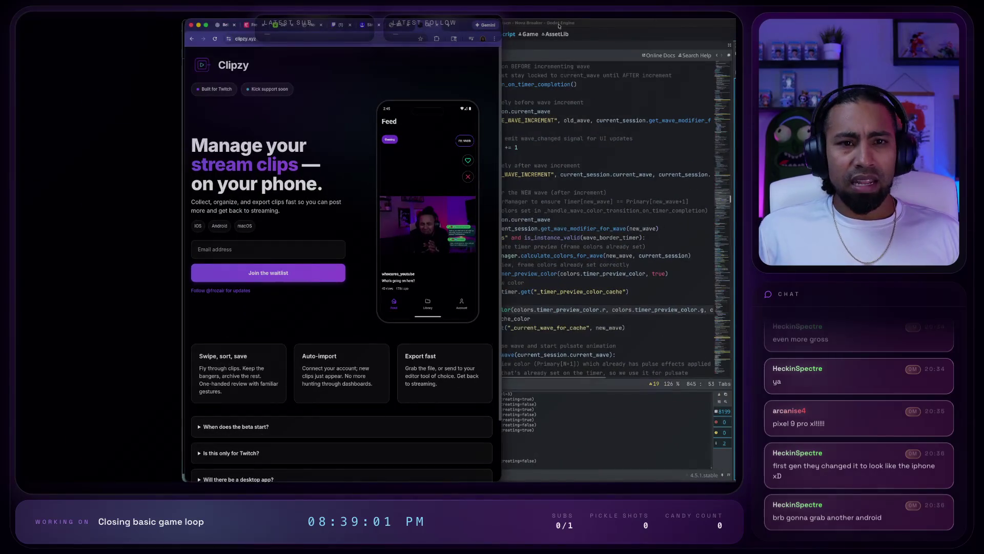
click(388, 39)
text(nba scores)
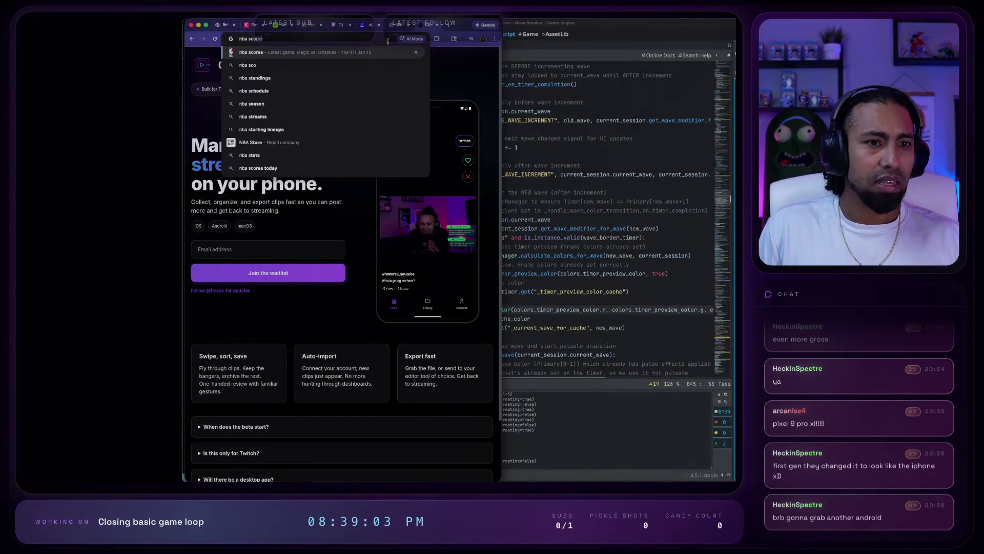
key(Return)
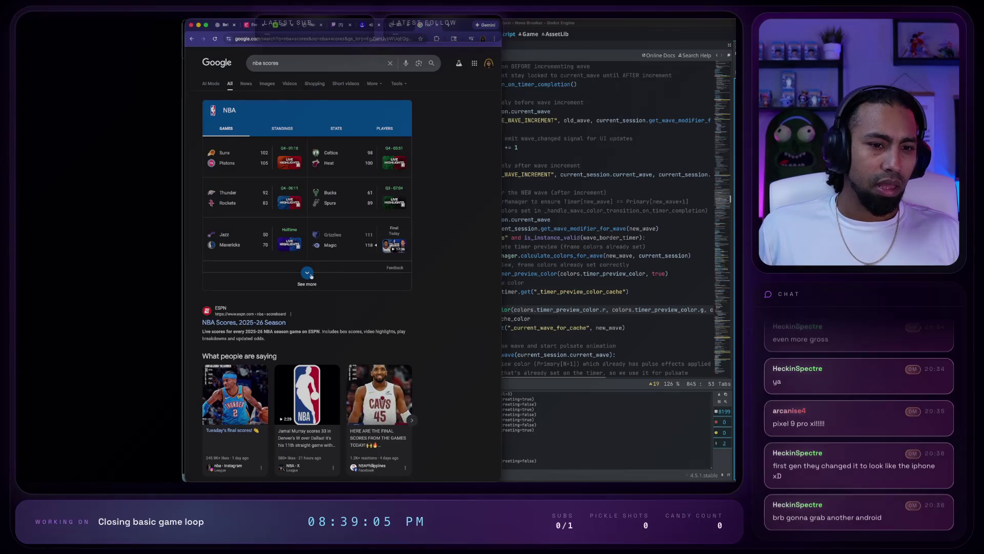
click(307, 269)
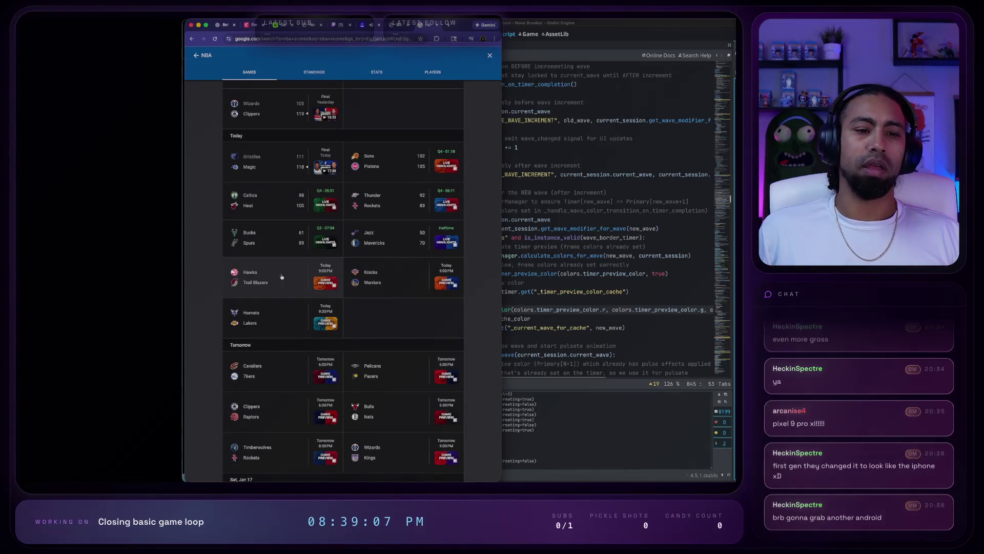
- View the Jazz vs Mavericks and Suns vs Pistons game details, then return to the Video Goals page
click(396, 234)
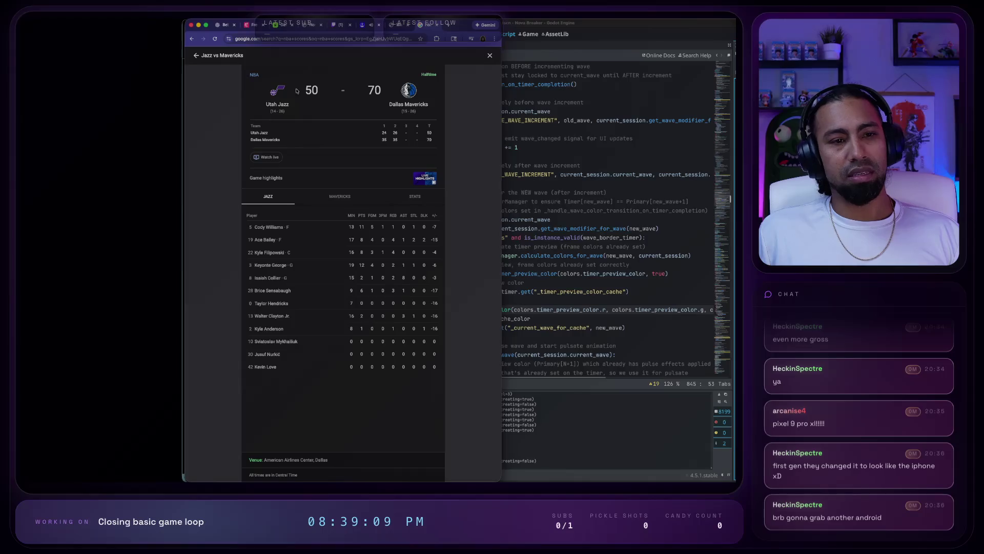
click(191, 38)
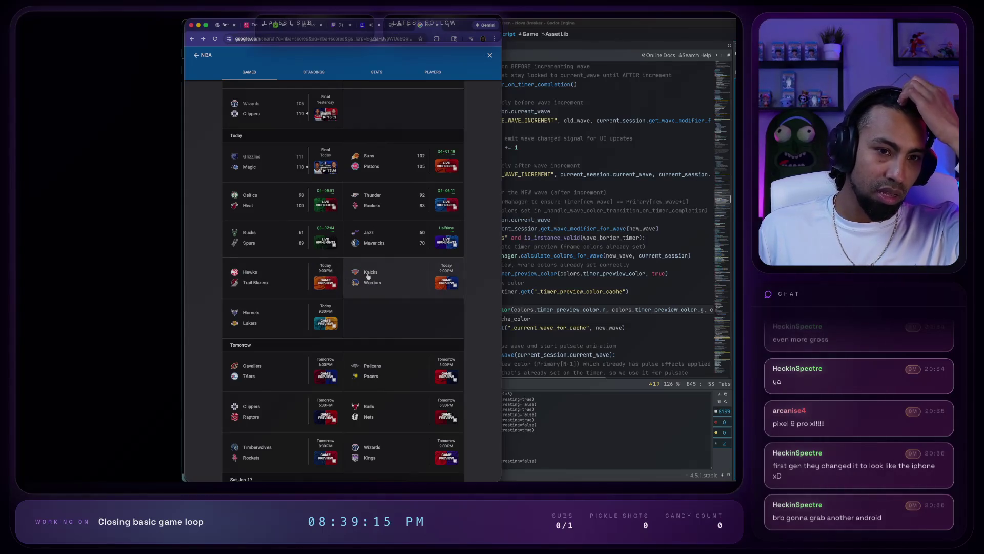
click(398, 162)
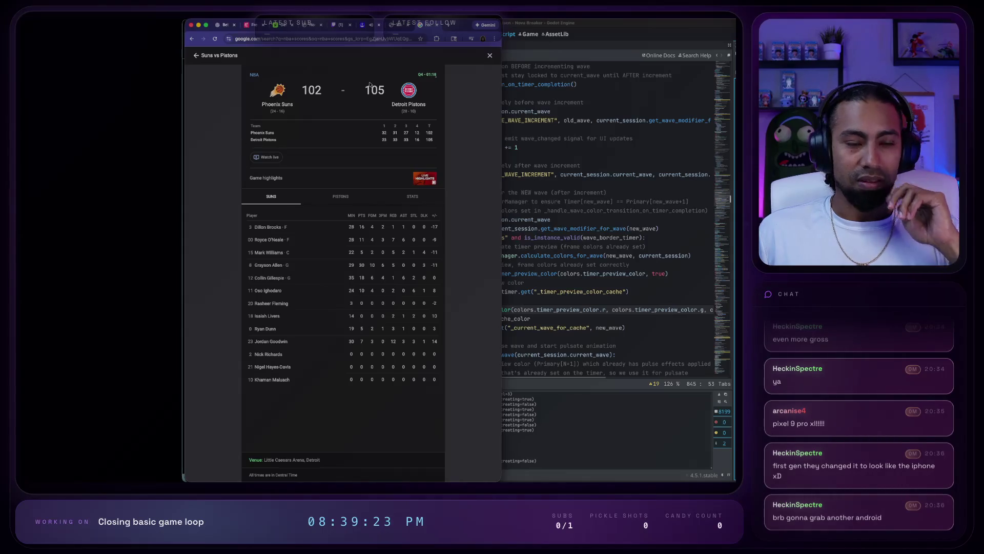
click(205, 39)
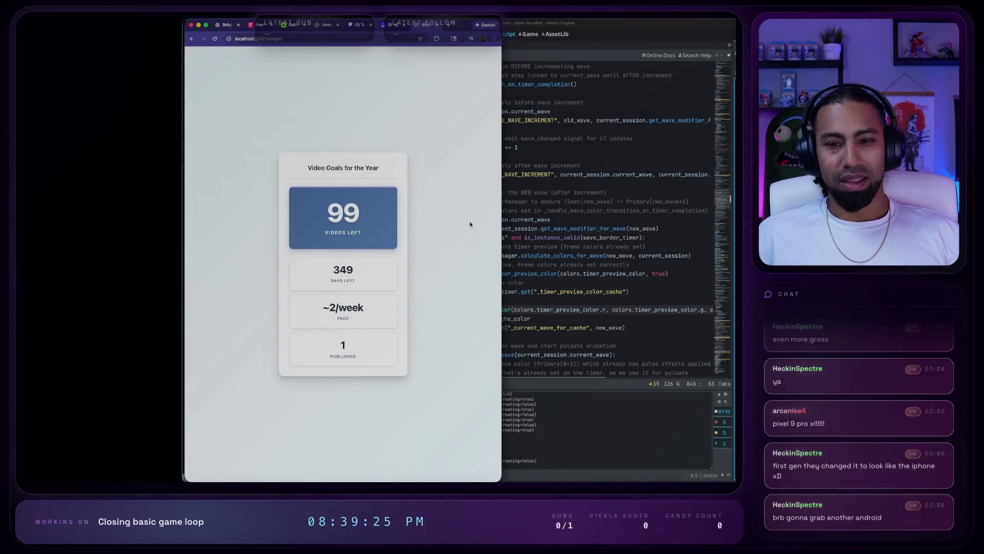
- Place the narrow Video Goals widget beside level.gd, focused around line 863 and scrolled down
click(711, 224)
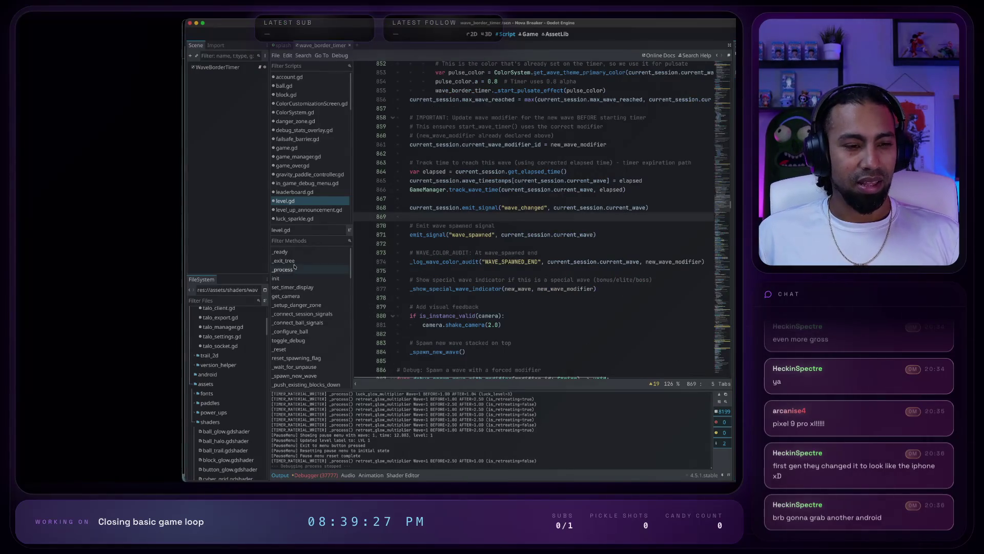
key(super+Tab)
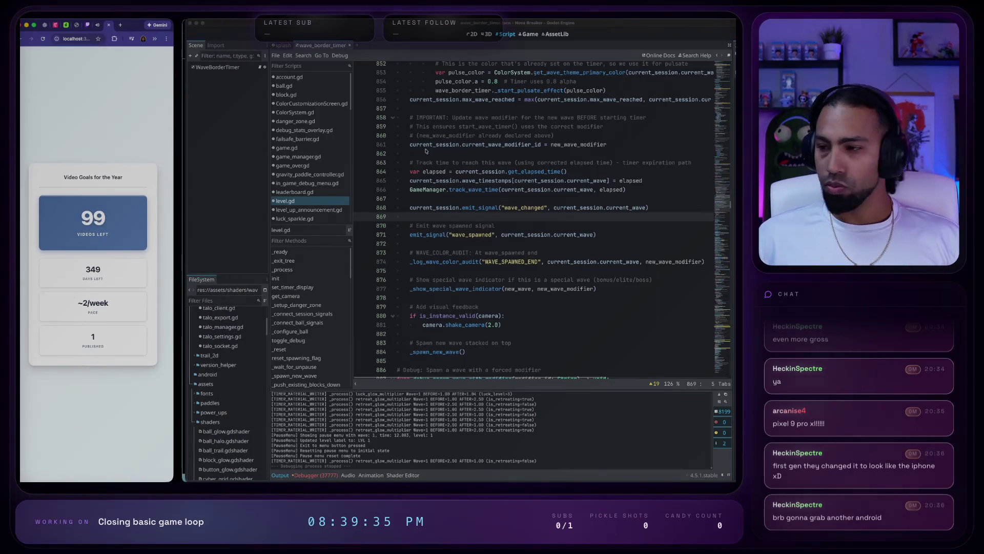
click(495, 162)
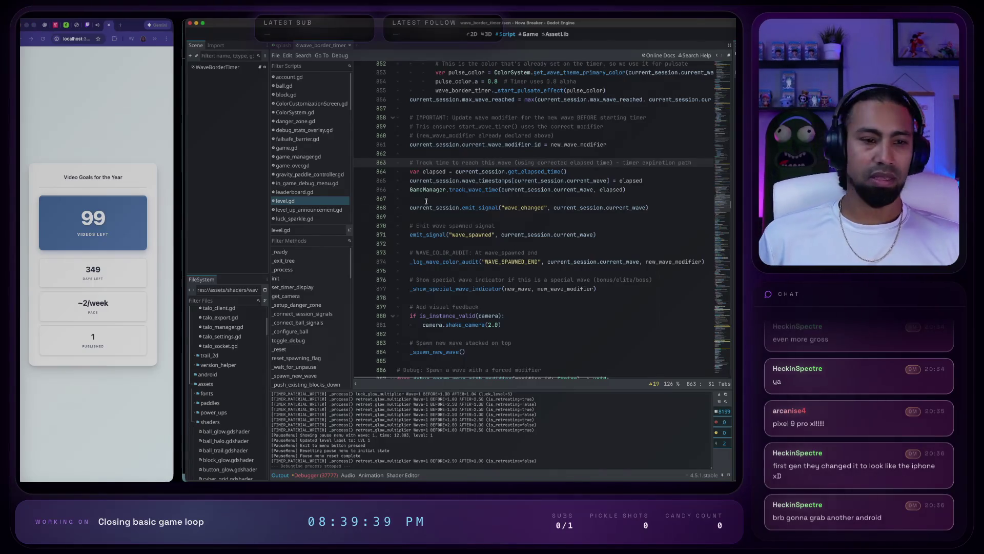
scroll(400, 197, down, 1)
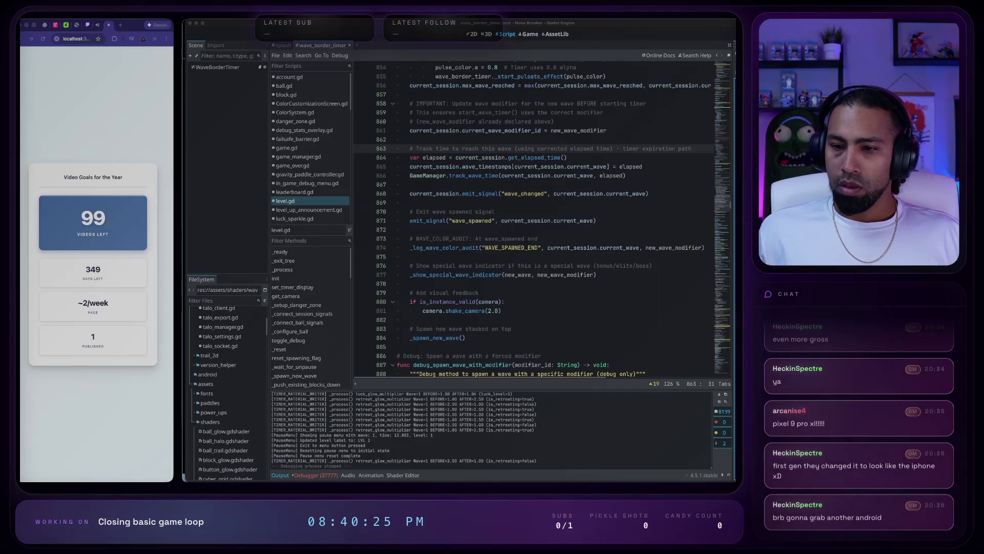
- In a terminal over the editor, run 'adb help' to list the adb commands
key(ctrl+grave)
text(adn je;)
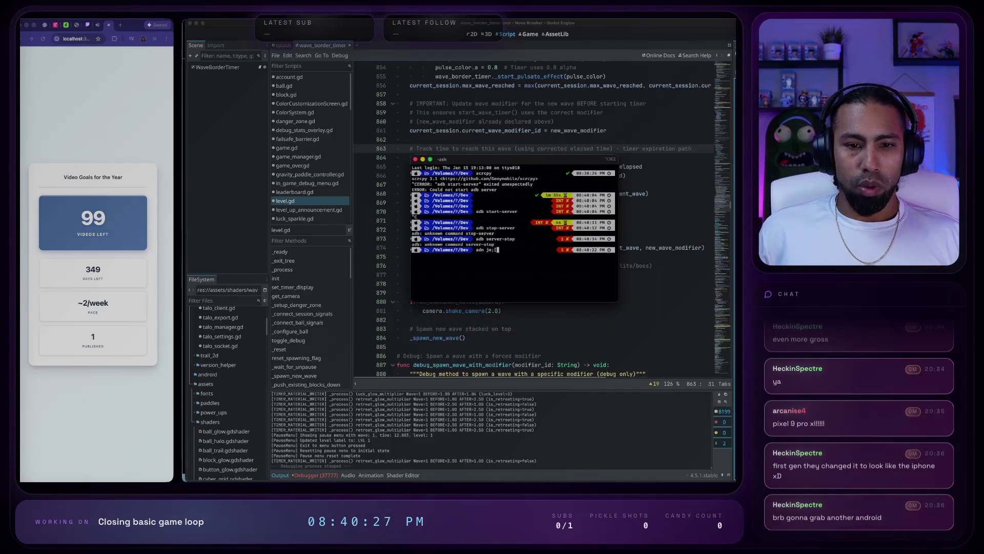
key(BackSpace)
key(BackSpace)
key(BackSpace)
text(adb help)
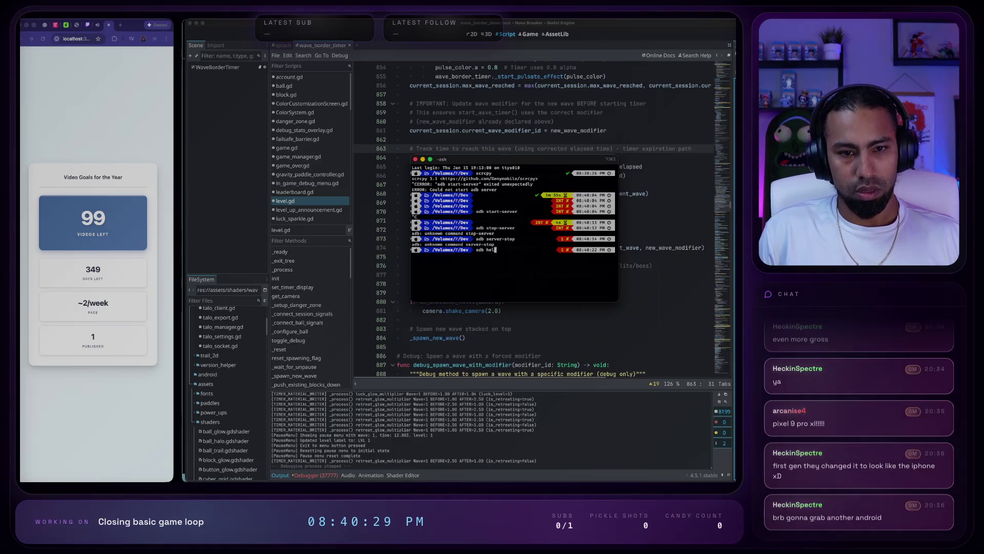
key(Return)
scroll(466, 248, up, 3)
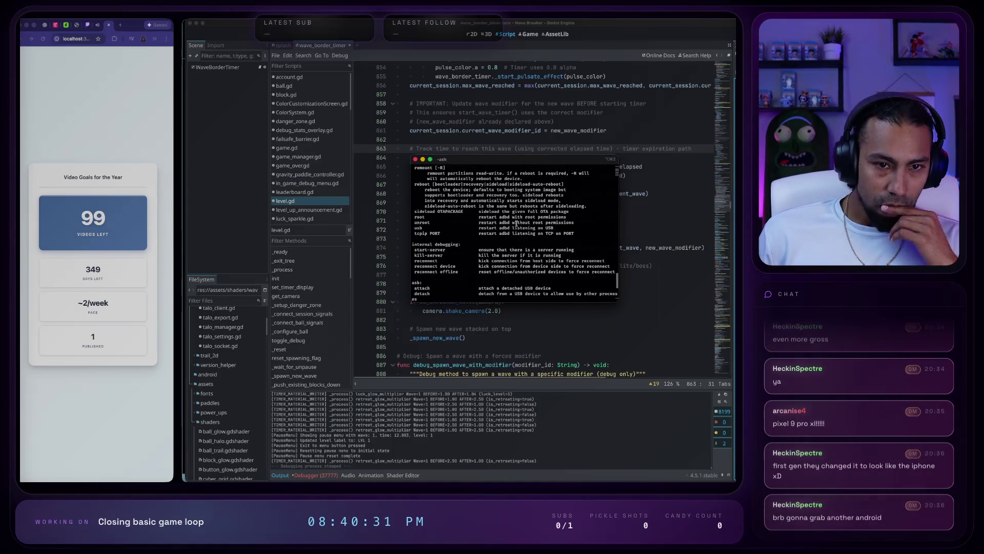
scroll(466, 248, down, 3)
- Run 'adb kill-server' and 'adb start-server', then move the terminal to the right edge
text(ad)
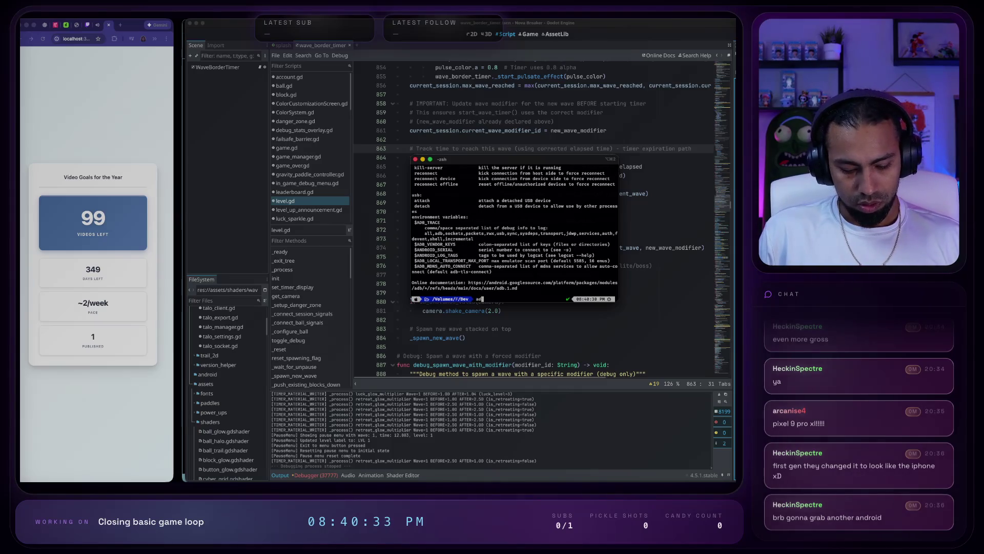
text(b kill-server)
key(Return)
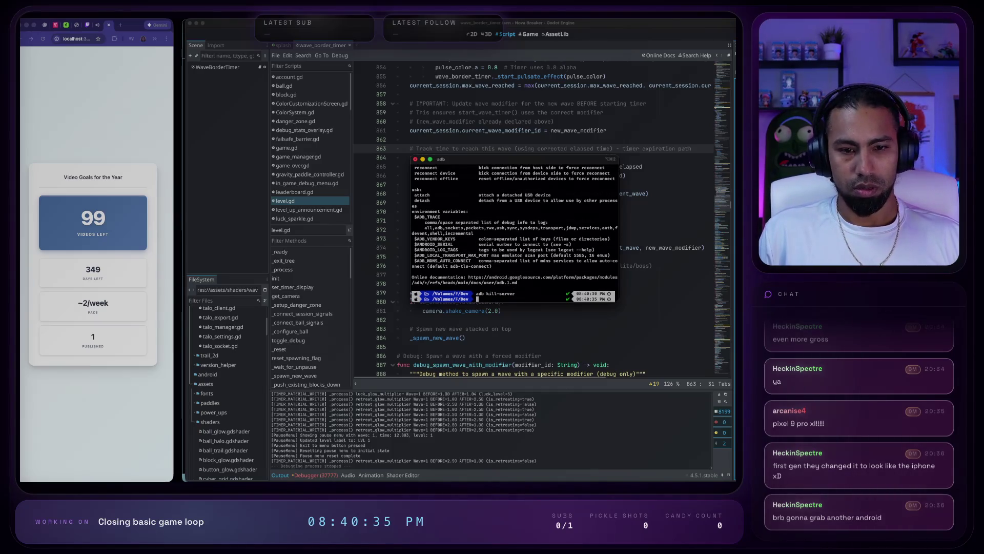
text(adb start-server)
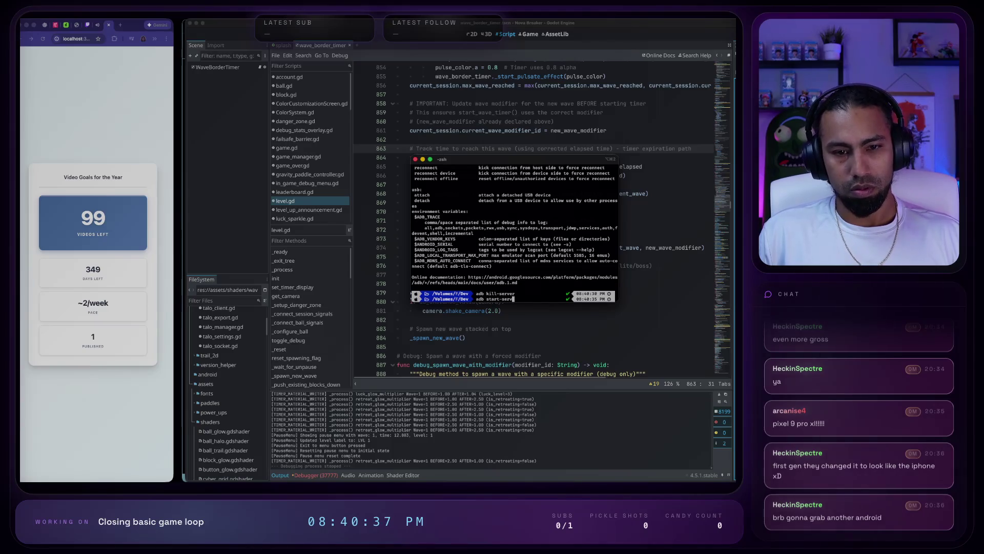
key(Return)
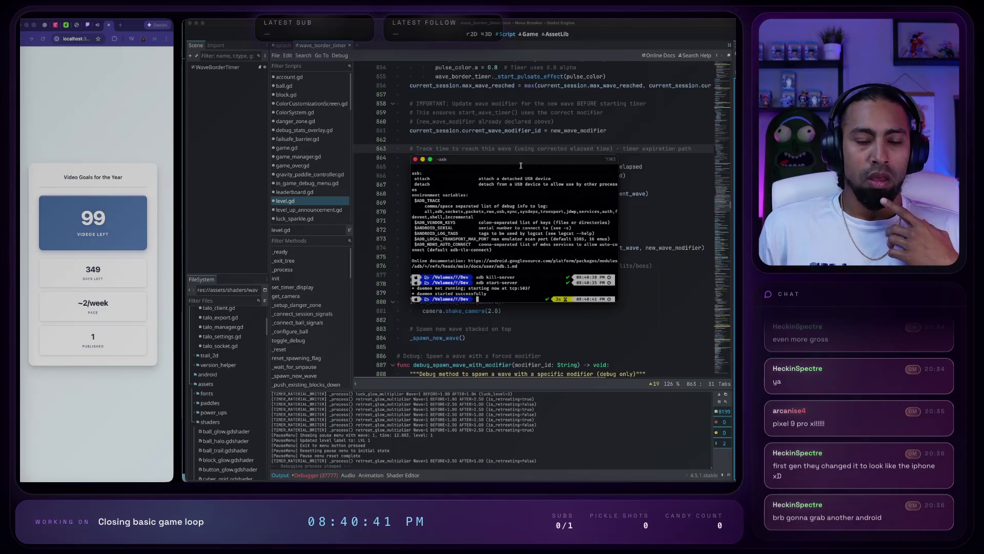
drag(517, 162, 793, 172)
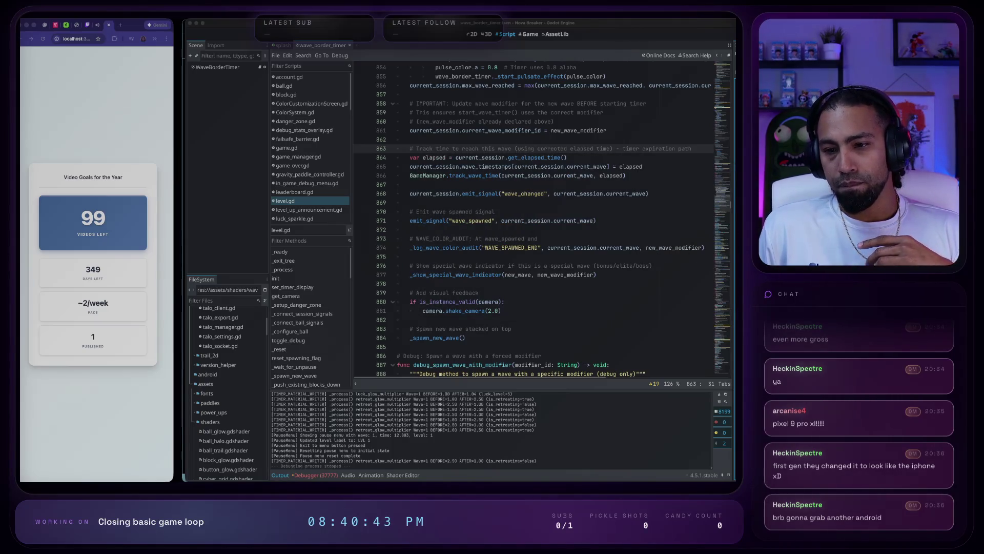
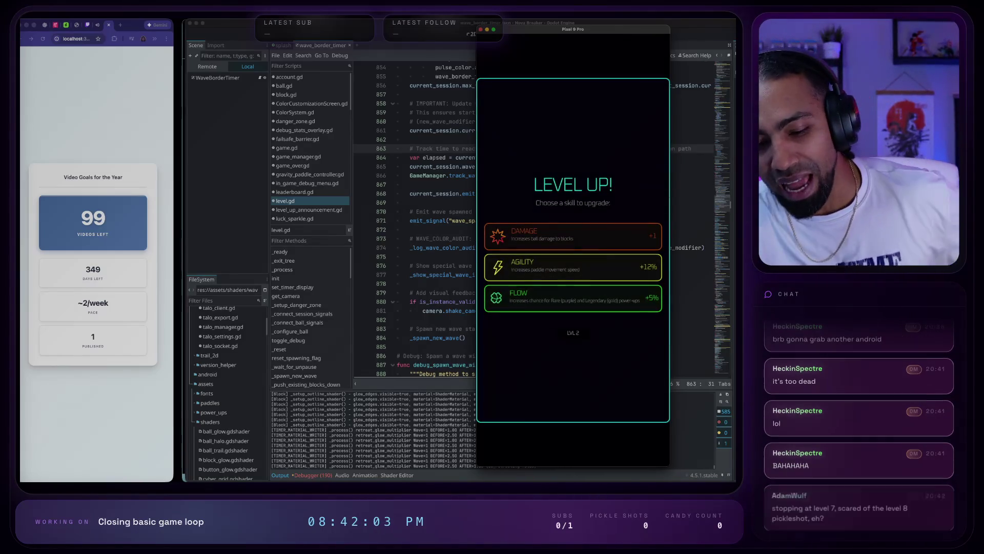
- Choose the FLOW card on the Level Up screen so play resumes after the countdown
click(564, 300)
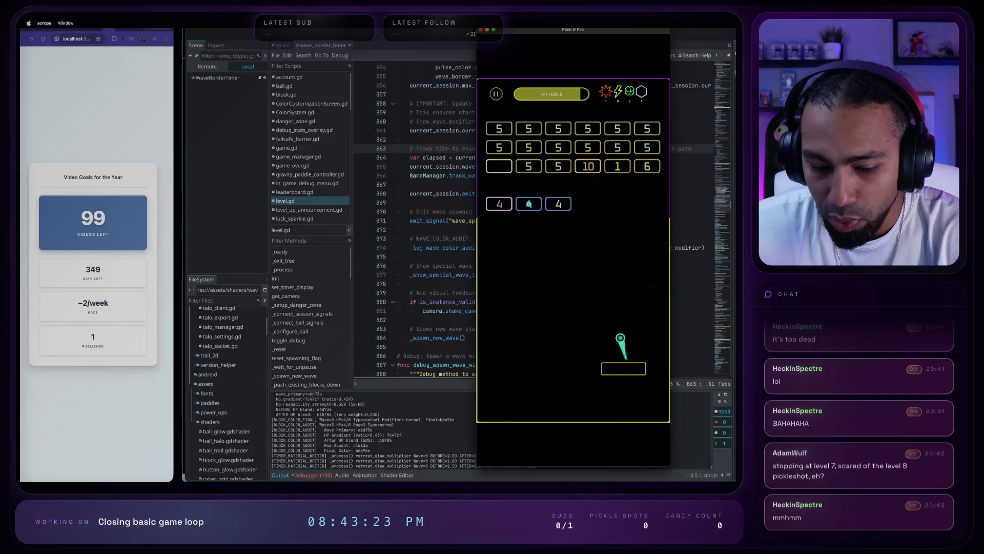
- Take the Flow skill and steer the paddle to keep the ball bouncing
click(534, 294)
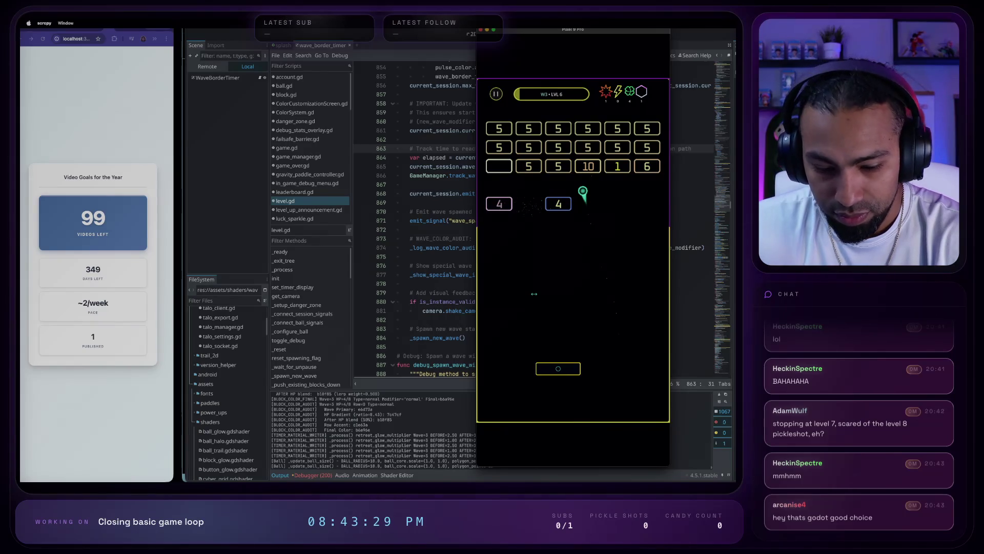
drag(535, 293, 538, 295)
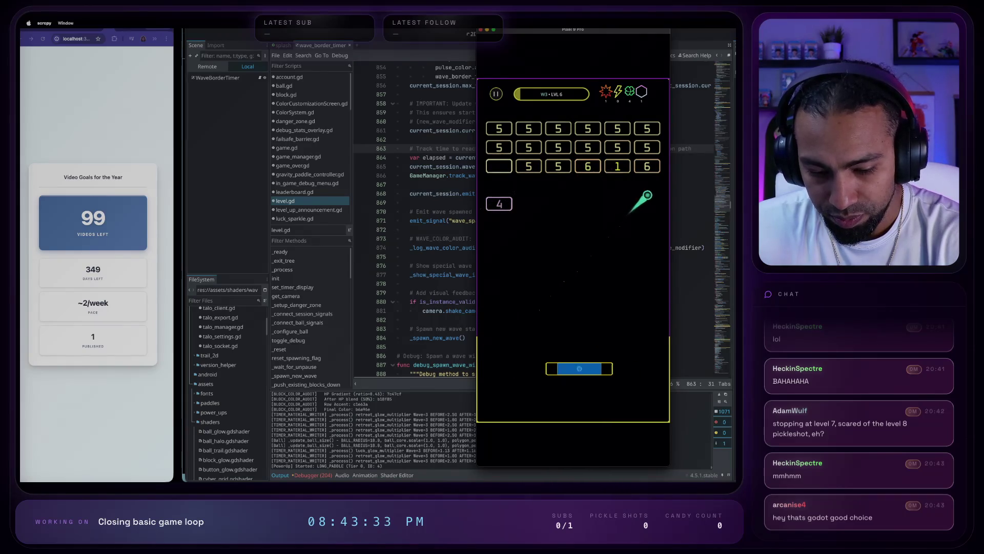
mouse_move(579, 368)
mouse_down()
mouse_move(559, 368)
mouse_move(612, 368)
mouse_move(541, 369)
mouse_up()
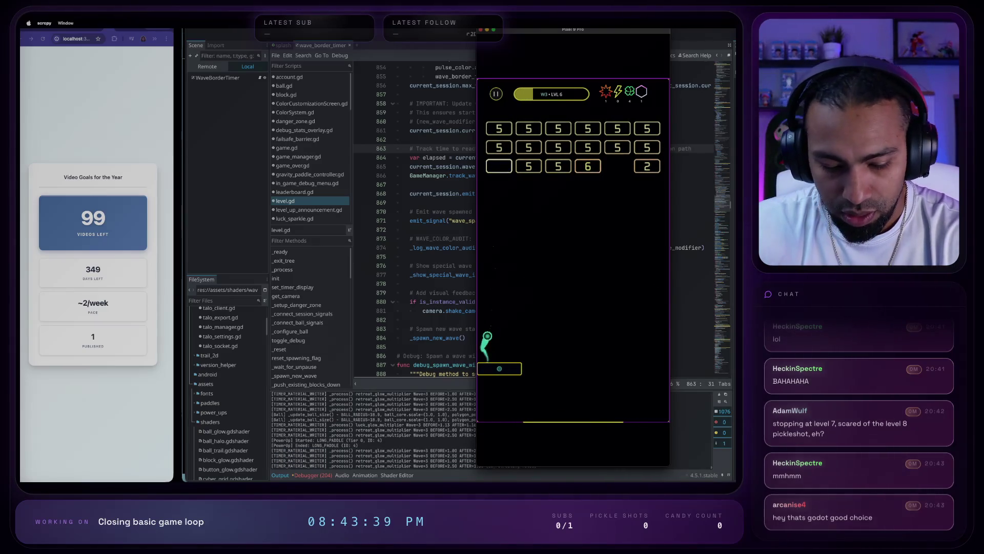
mouse_move(570, 368)
mouse_down()
mouse_move(629, 368)
mouse_move(528, 368)
mouse_move(647, 368)
mouse_move(541, 368)
mouse_up()
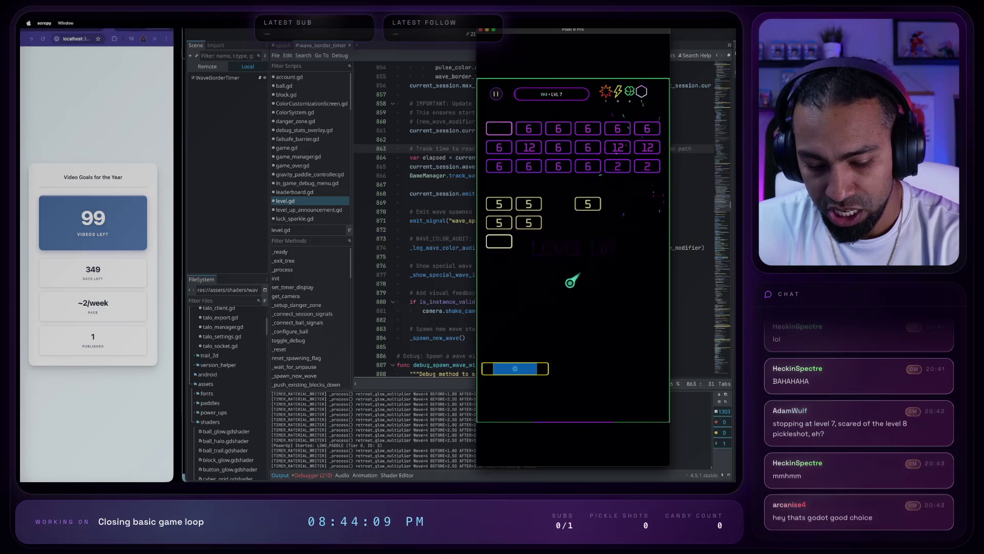
- Pick another level-up upgrade, keep catching the ball until Game Over, then dismiss it
click(533, 268)
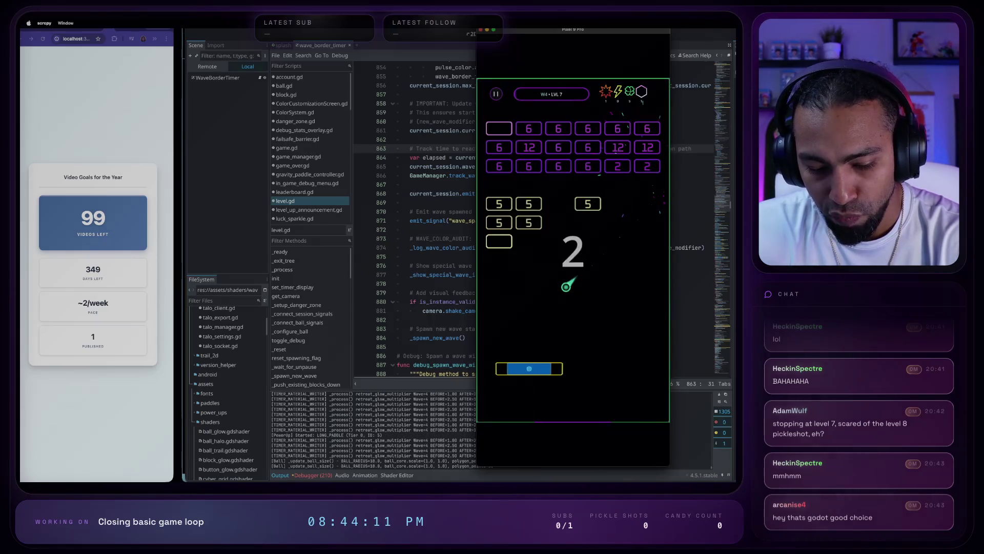
drag(529, 368, 511, 368)
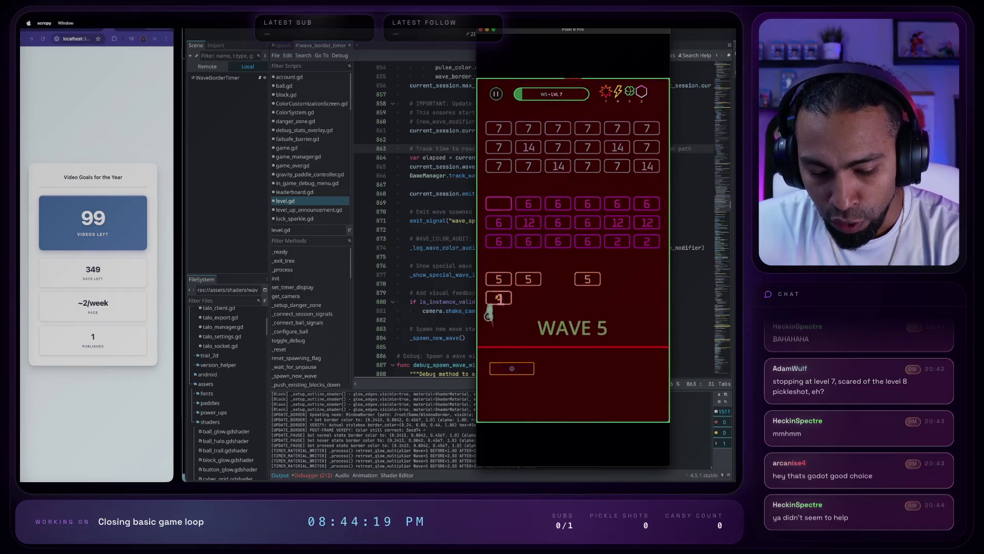
mouse_move(500, 368)
mouse_down()
mouse_move(617, 368)
mouse_move(548, 369)
mouse_up()
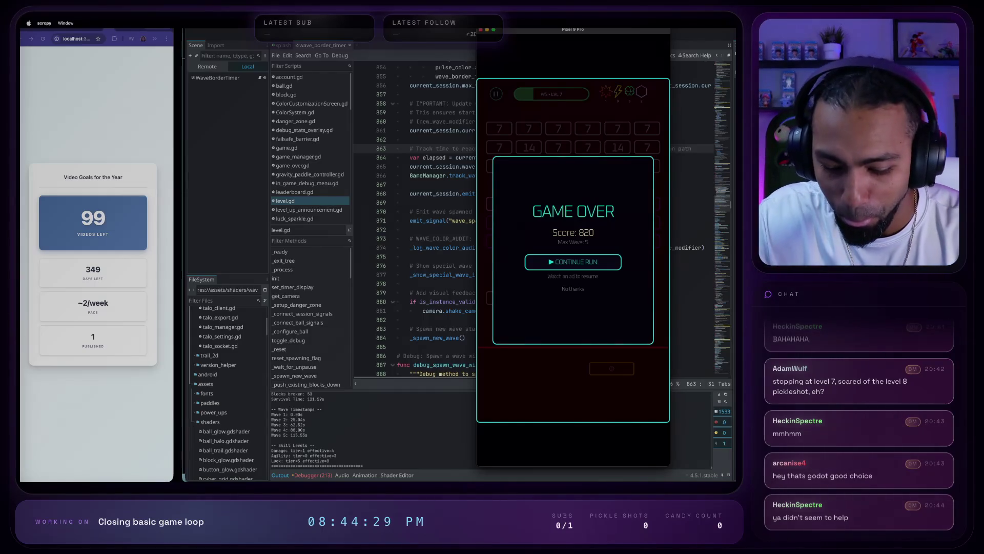
click(573, 289)
- Tap through the Game Over overlay to restart the game from wave 1
click(573, 290)
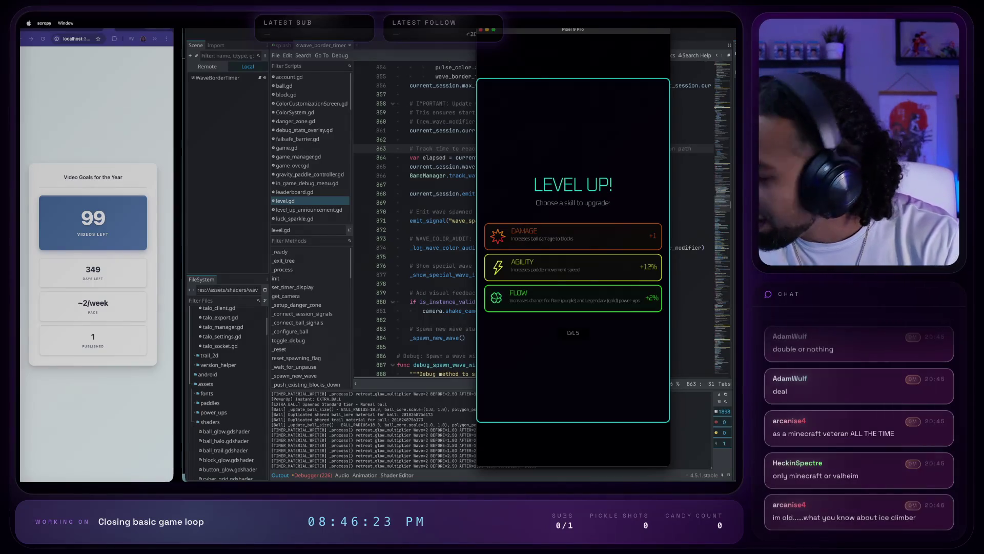
- Take Flow and another upgrade, play until the mid-wave freeze, then right-click the terminal dock icon
click(573, 297)
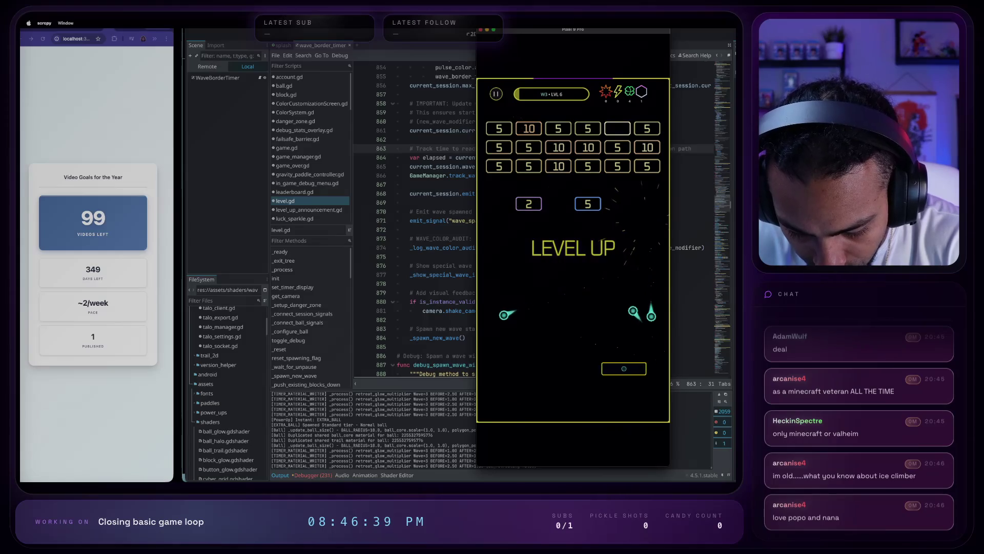
click(573, 248)
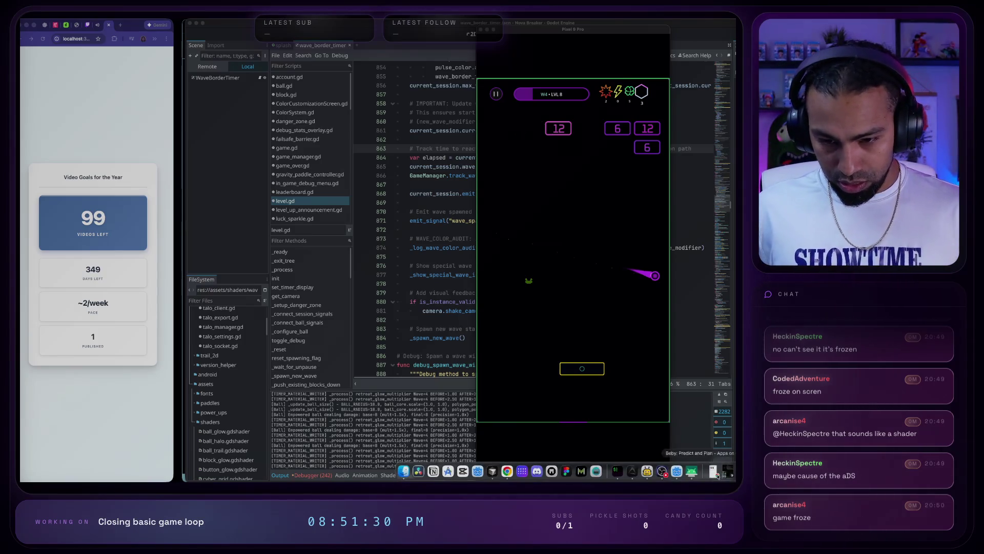
right_click(622, 472)
- Dismiss the terminal dock menu and open the Twitch clip link from chat
mouse_move(635, 398)
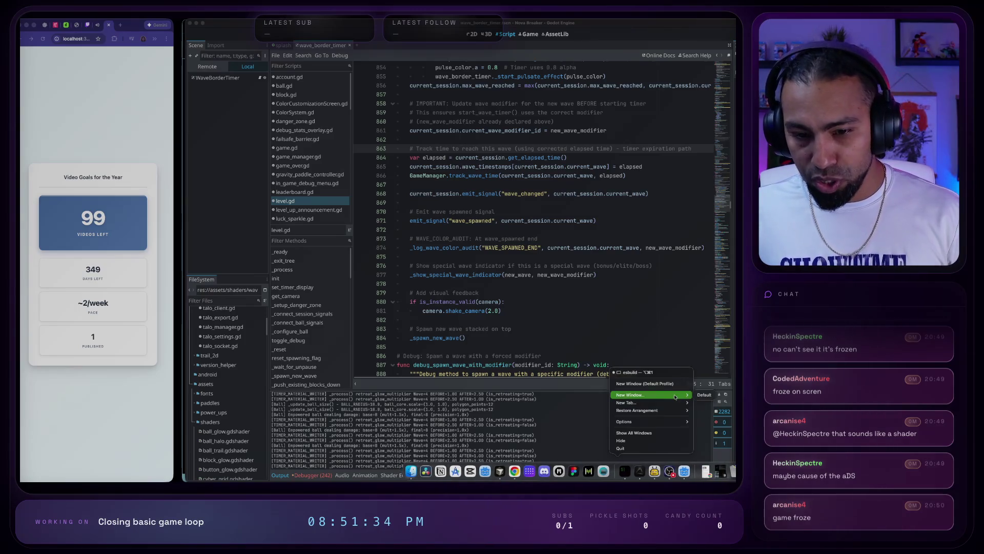
click(701, 395)
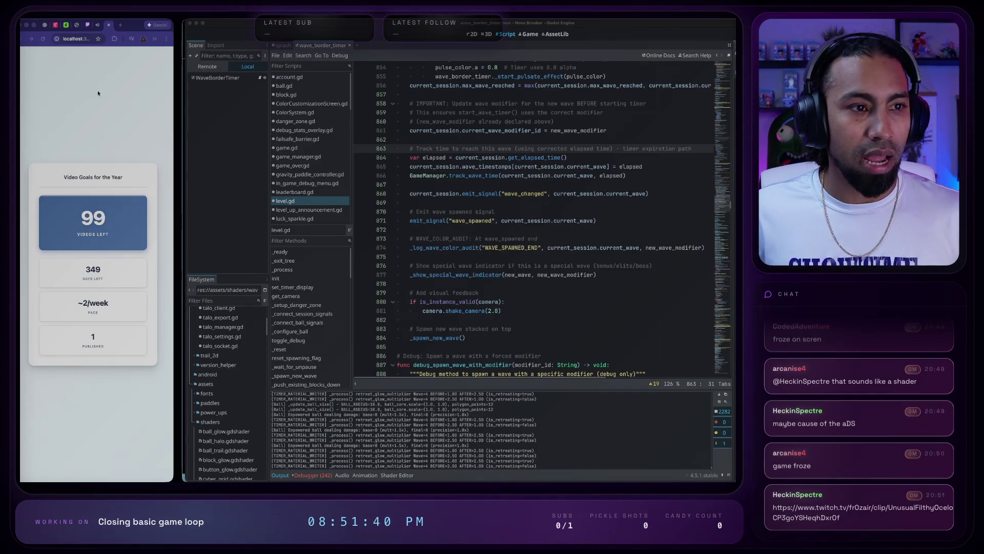
click(98, 25)
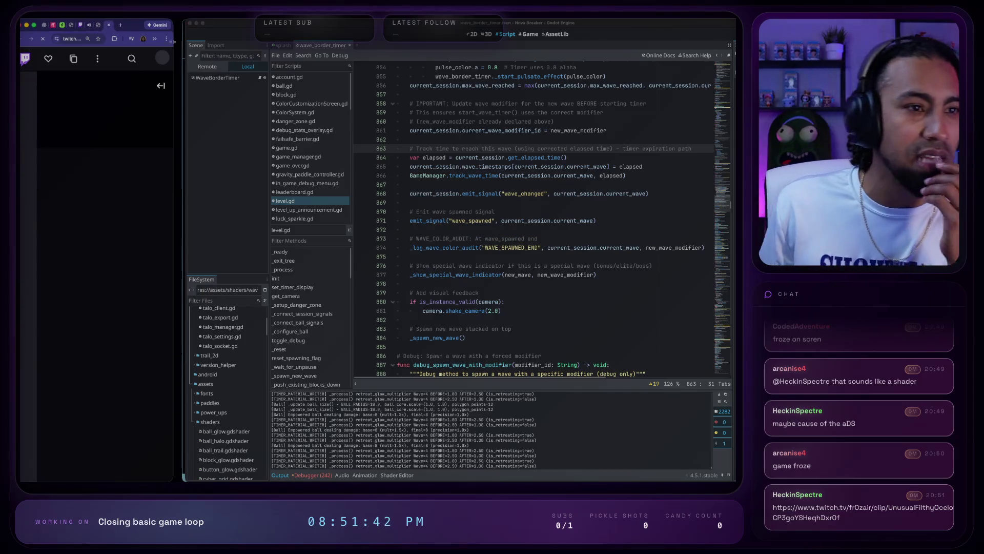
- Watch the 'power up bug' clip maximized, pause and rewind it, then close it and re-narrow the browser
click(33, 24)
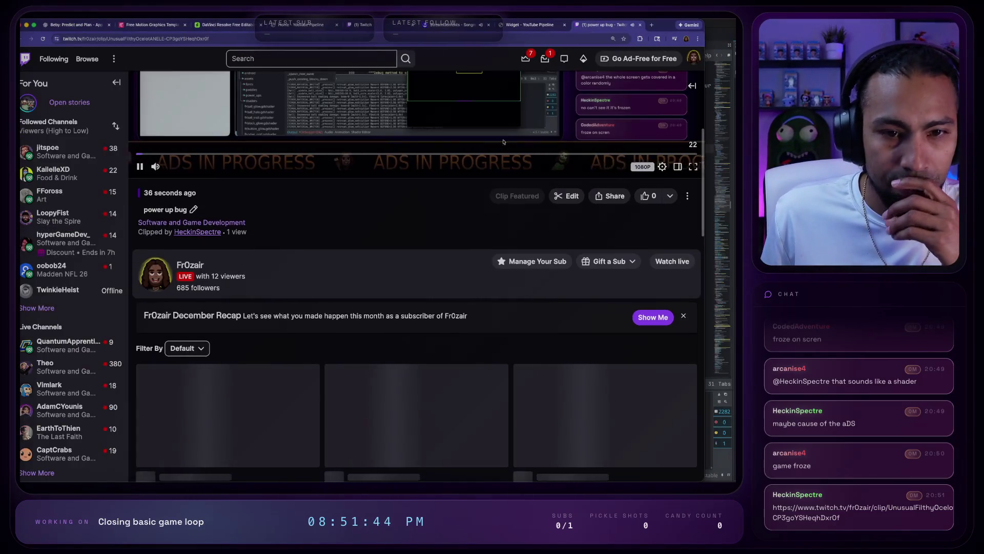
scroll(503, 142, up, 4)
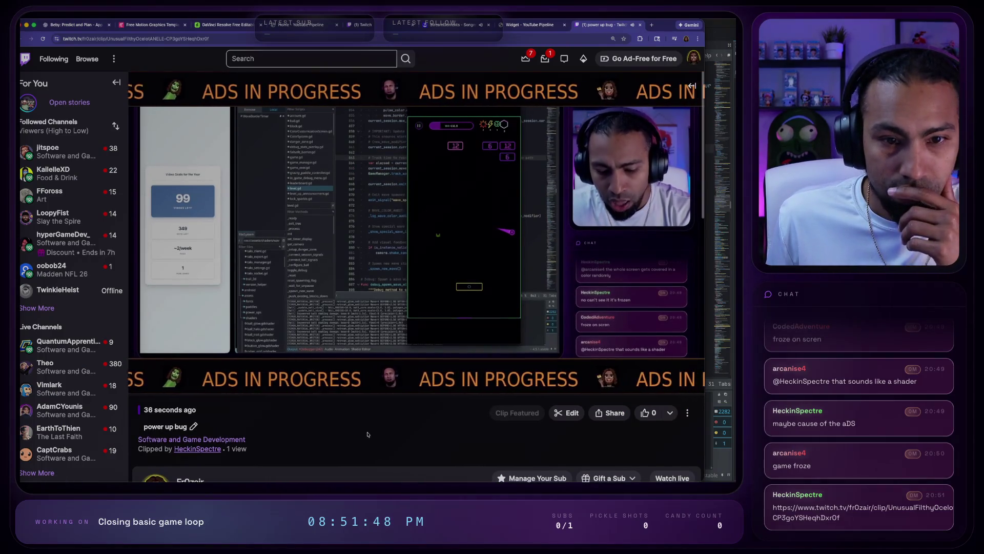
mouse_move(141, 385)
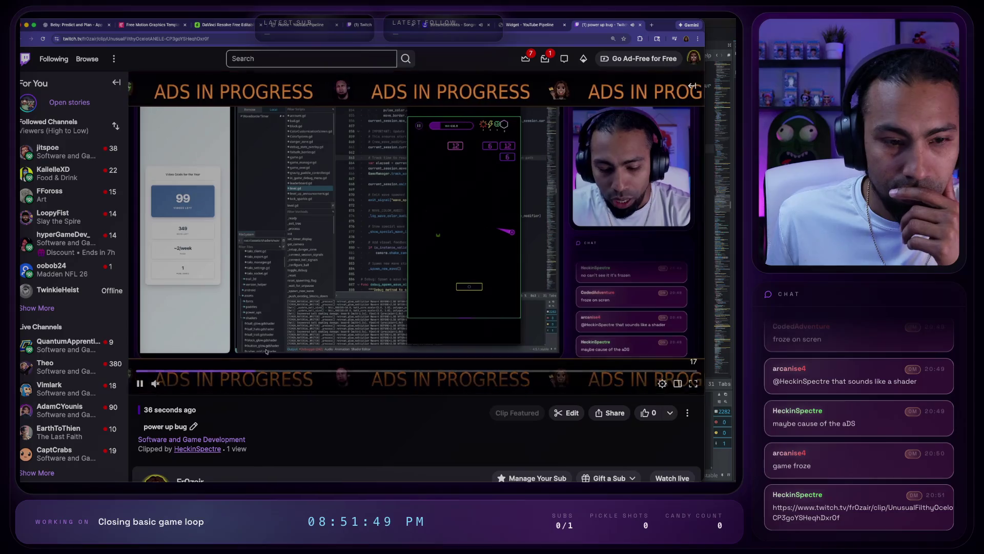
click(141, 386)
drag(288, 370, 158, 371)
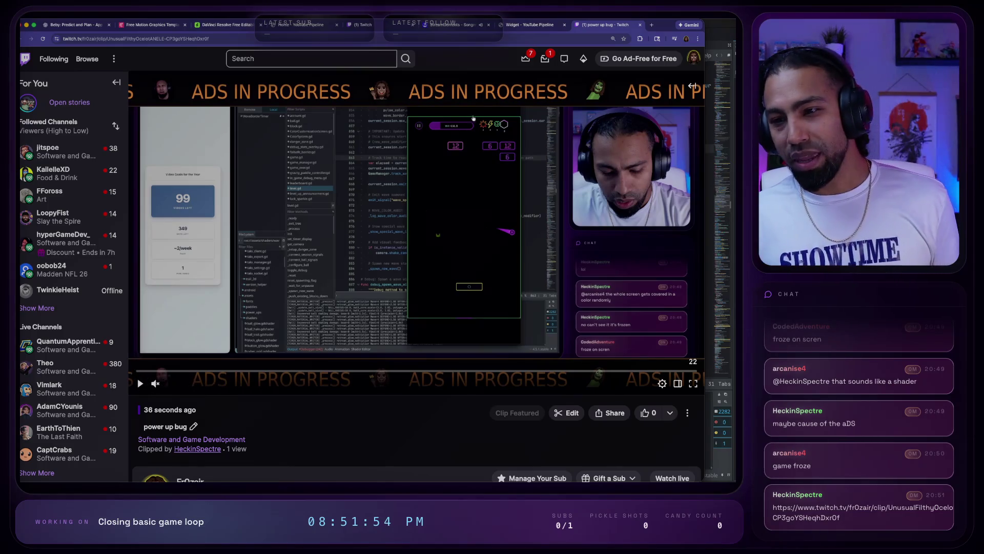
click(640, 25)
key(ctrl+alt+Left)
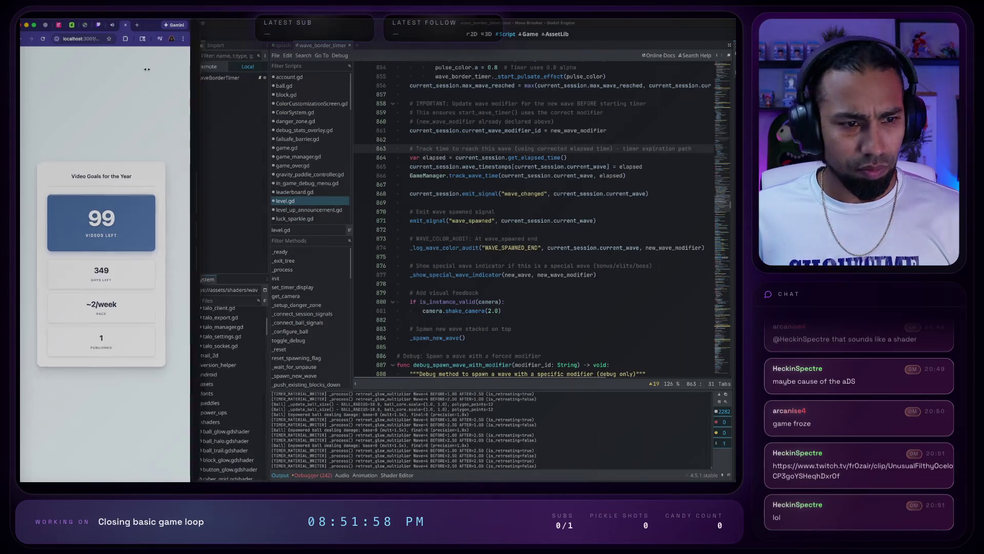
- Focus Godot, open and close a Twitch tab, then bring the adb terminal to the front
click(663, 403)
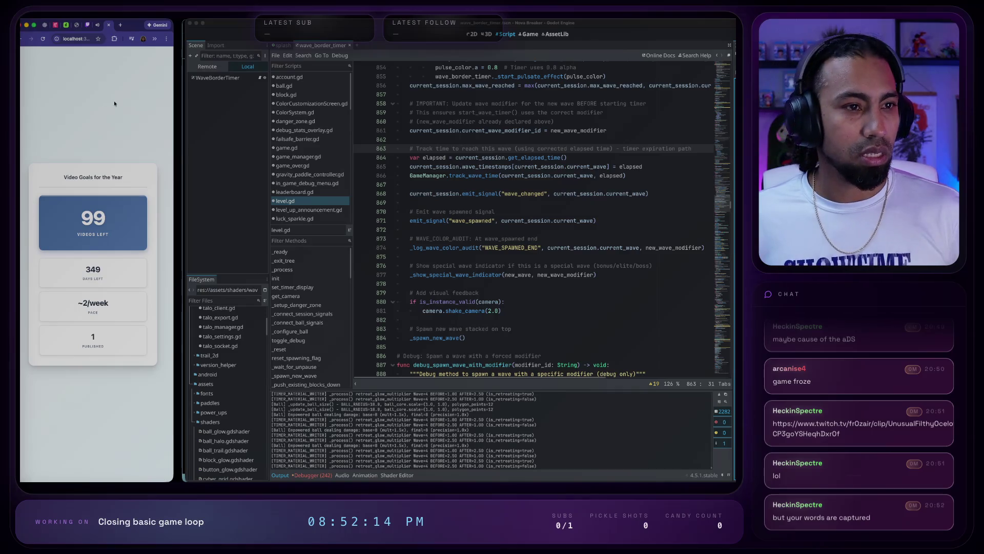
click(120, 24)
click(93, 175)
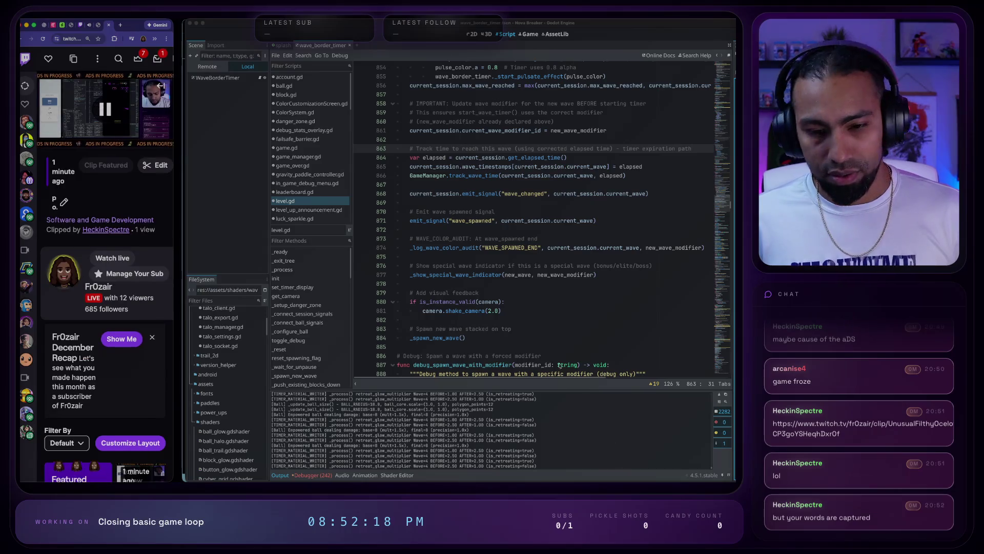
click(96, 29)
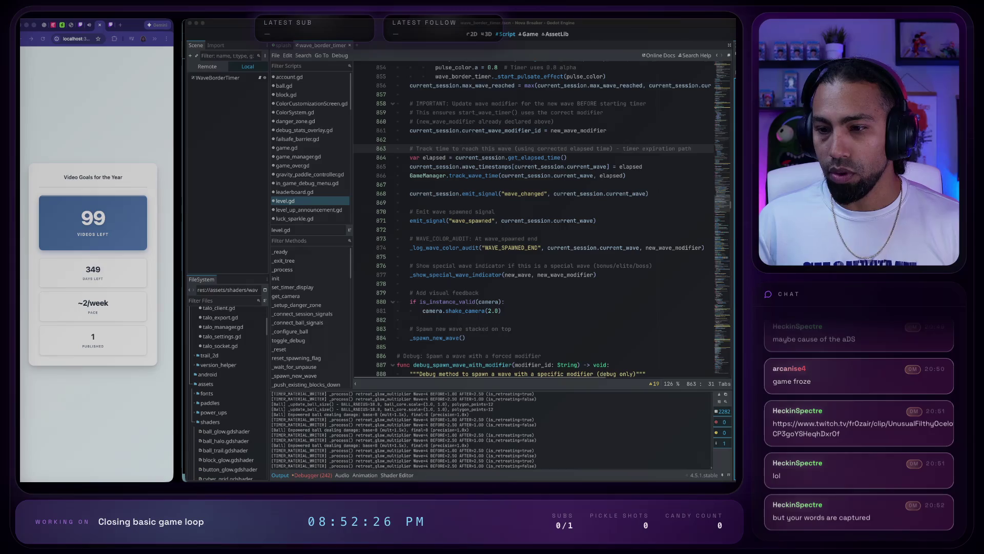
key(super+Tab)
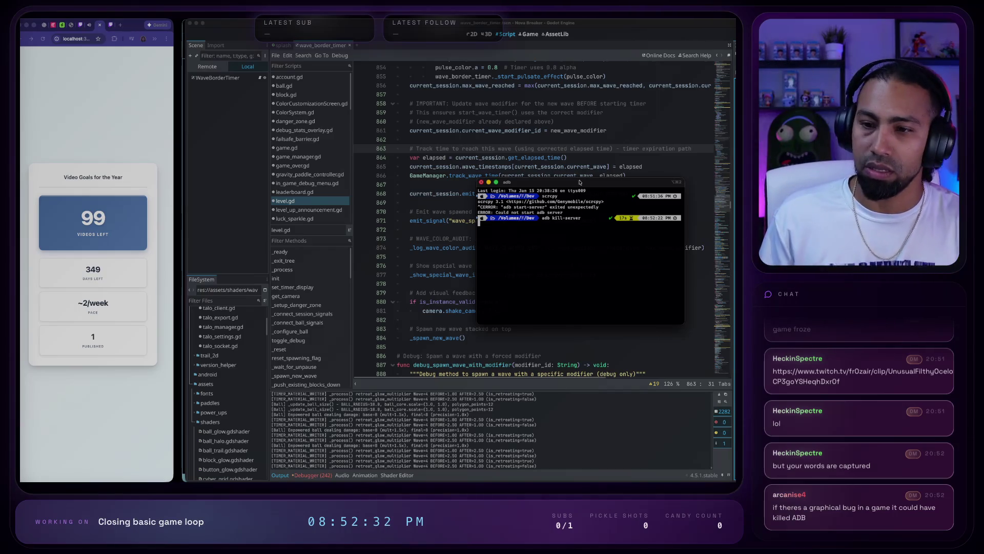
drag(560, 186, 563, 187)
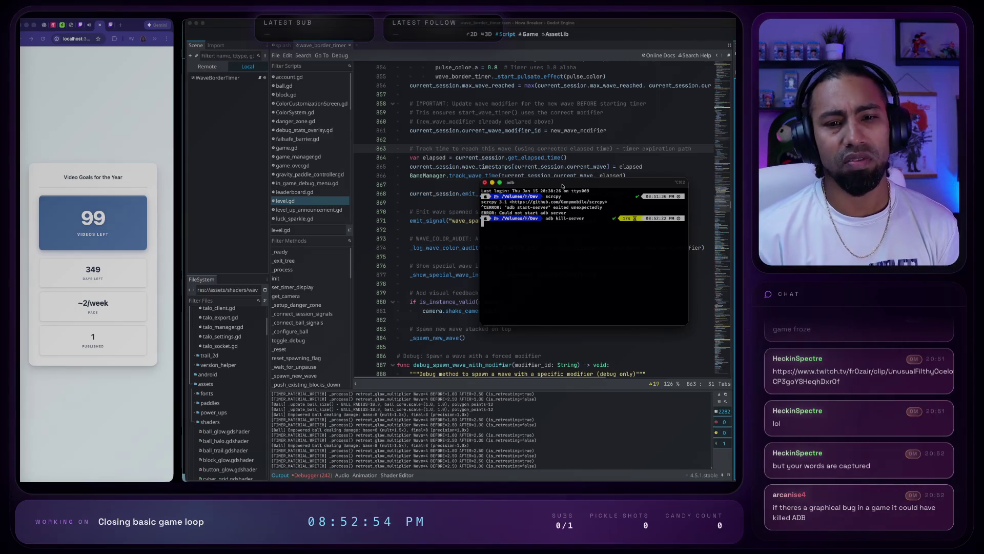
- Restart the adb server with 'adb kill-server' then 'adb start-server', interrupting each hang
key(ctrl+c)
key(ctrl+c)
key(ctrl+c)
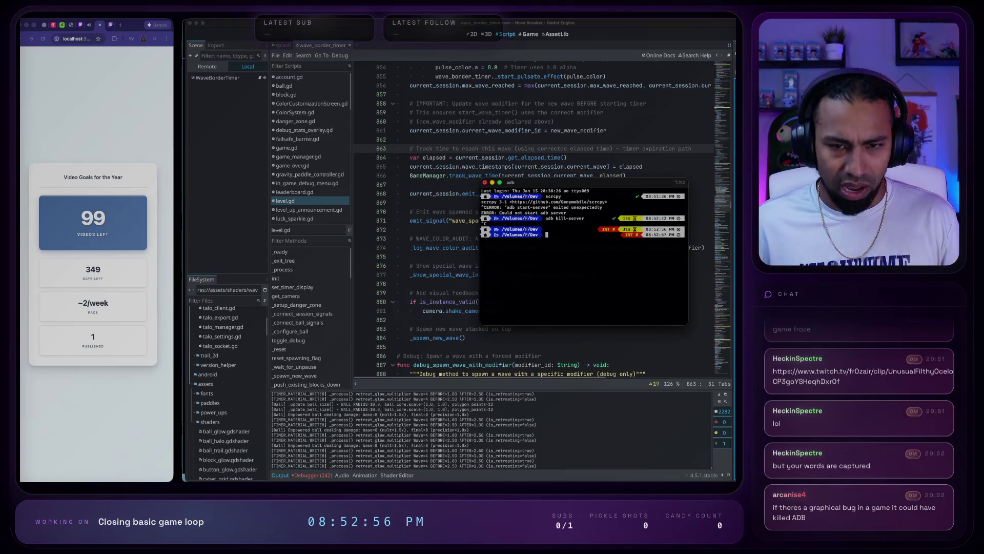
text(adb kill)
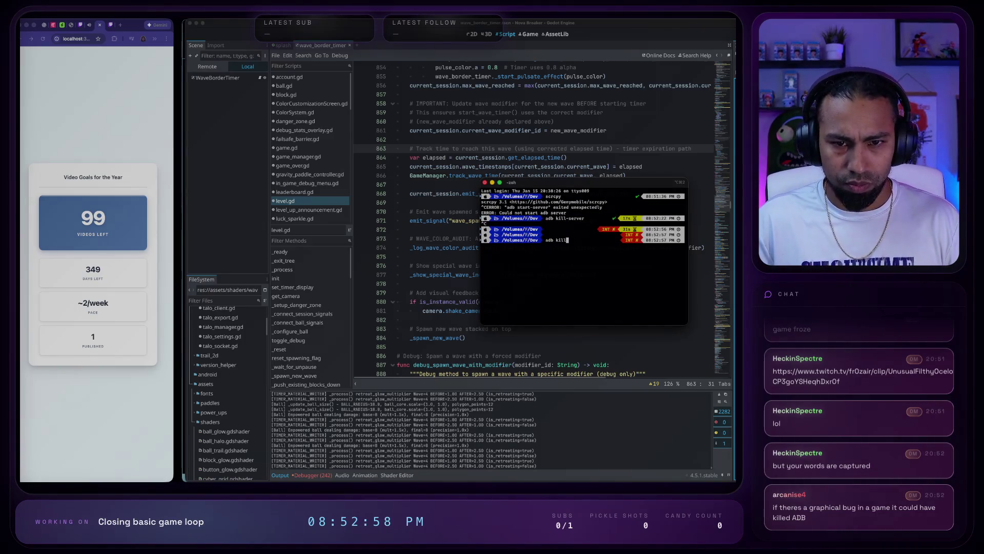
text(-server)
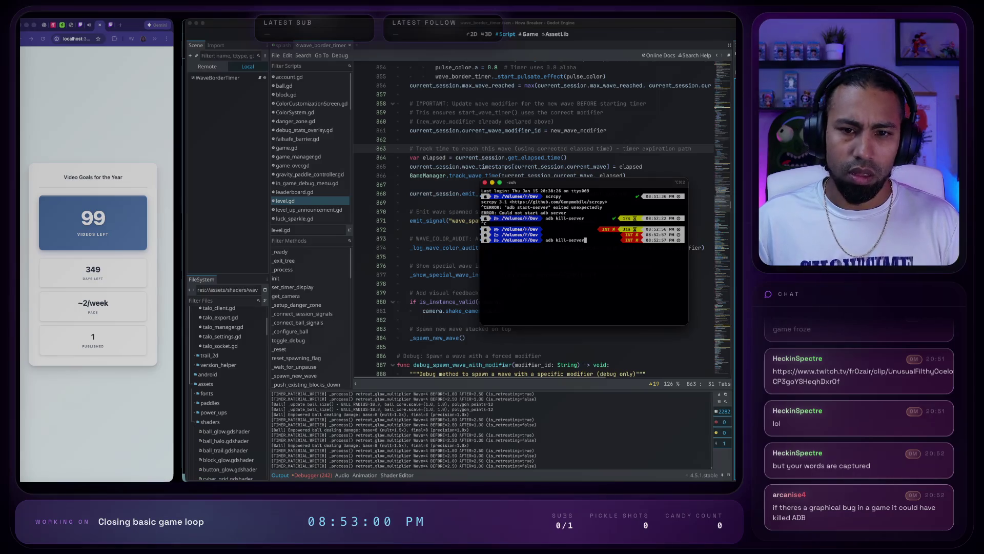
key(Return)
key(ctrl+c)
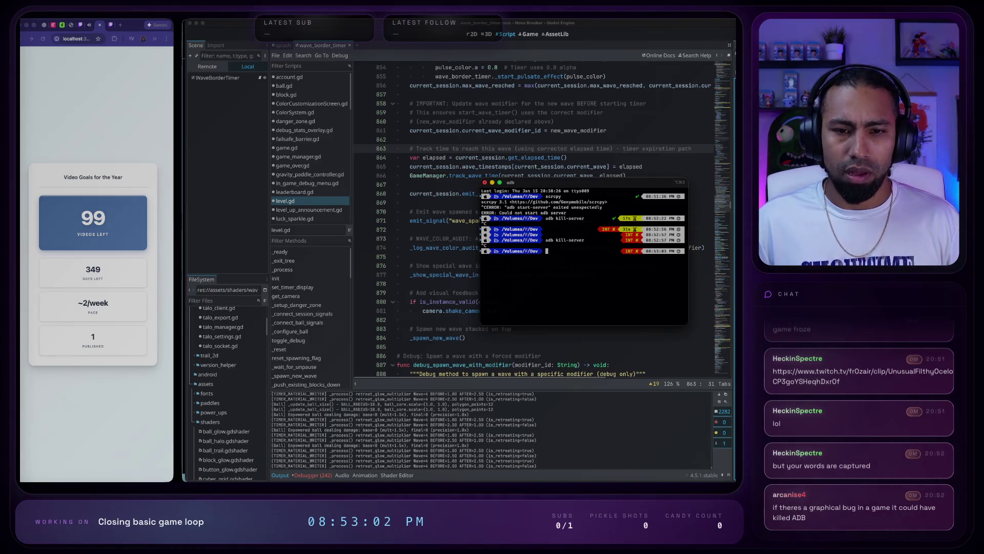
text(adb )
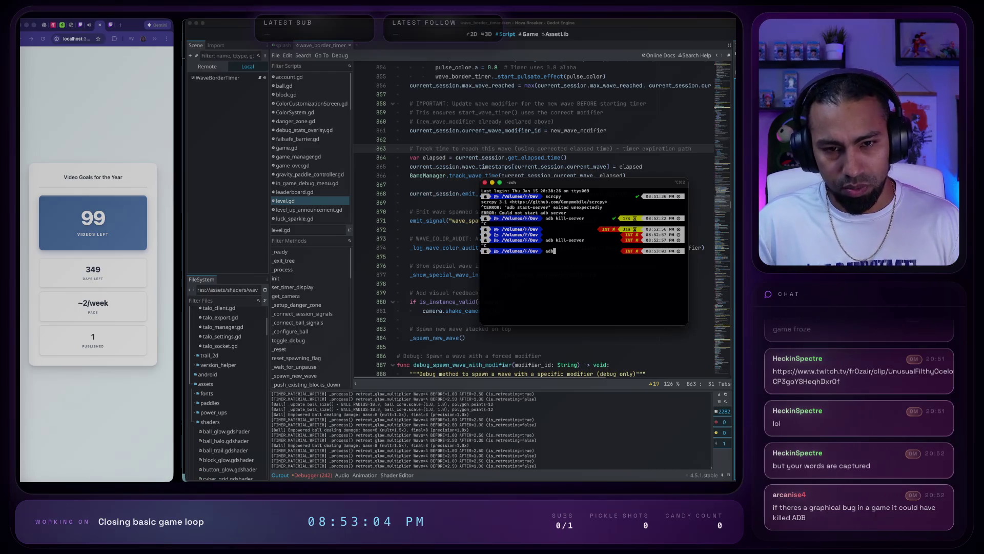
text(start-server)
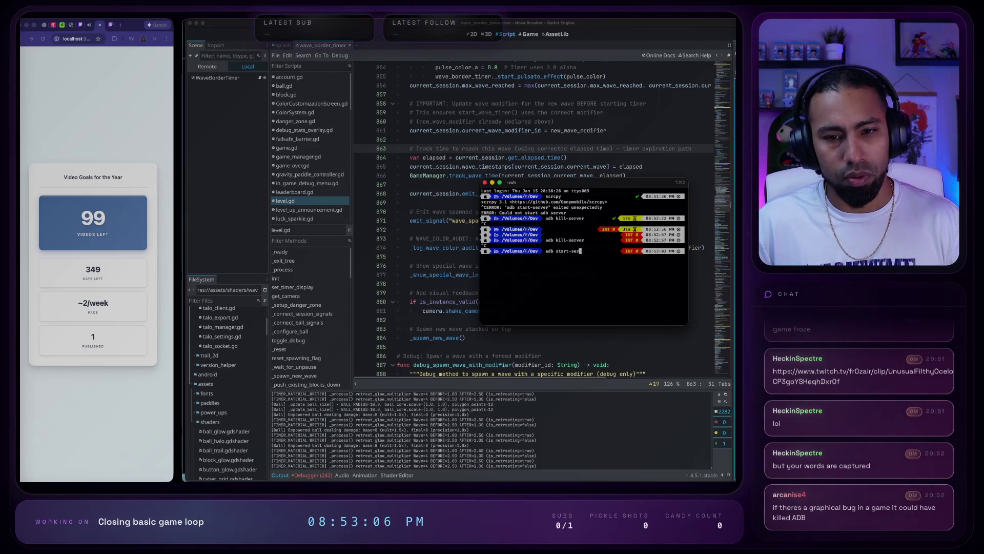
key(Return)
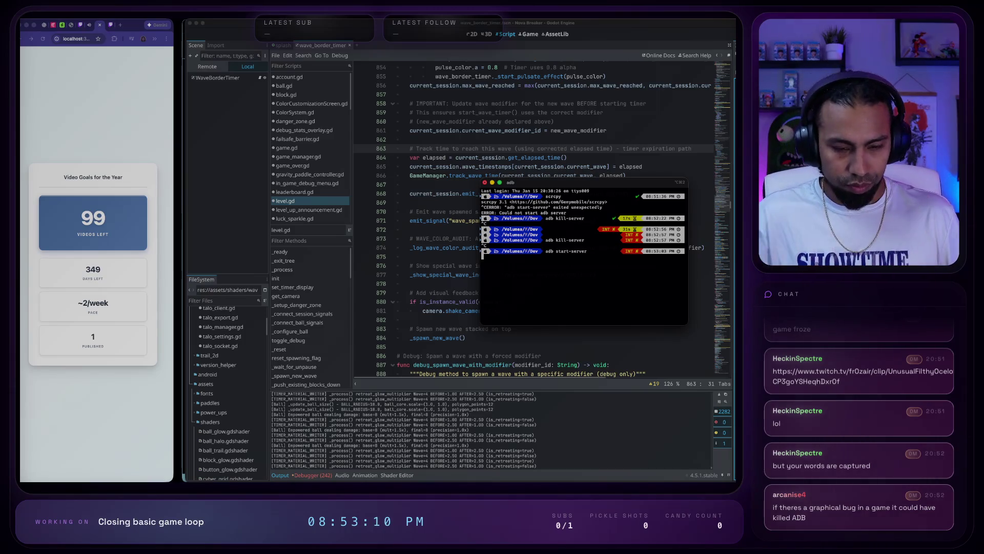
- List running adb processes with 'ps aux | grep adb', then leave the terminal
key(ctrl+c)
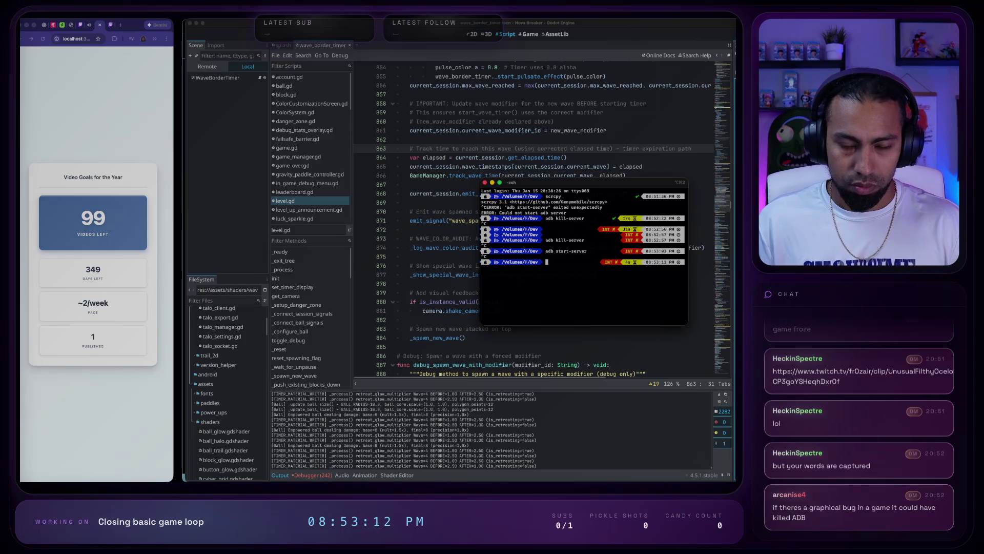
text(ps aux | gre)
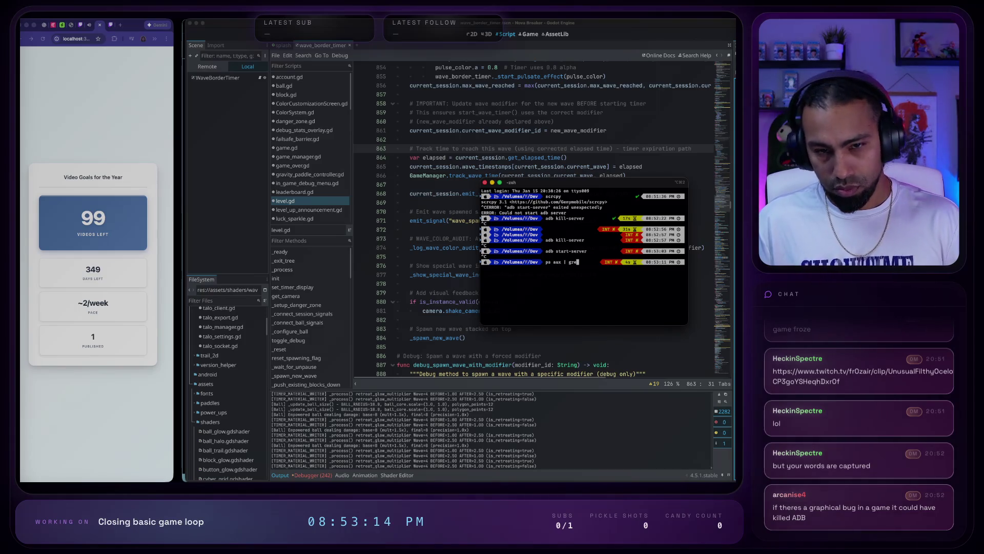
text(p adb)
key(Return)
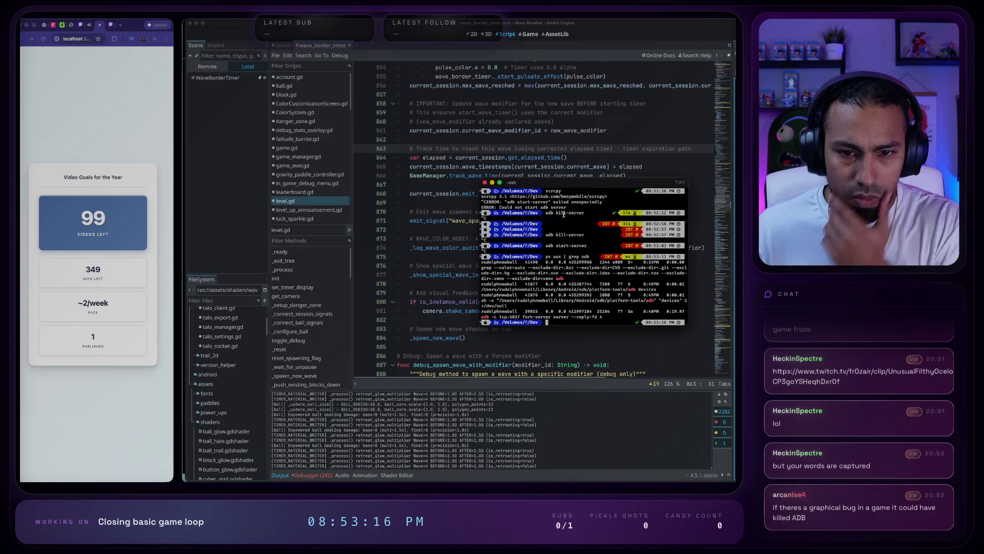
key(super+Tab)
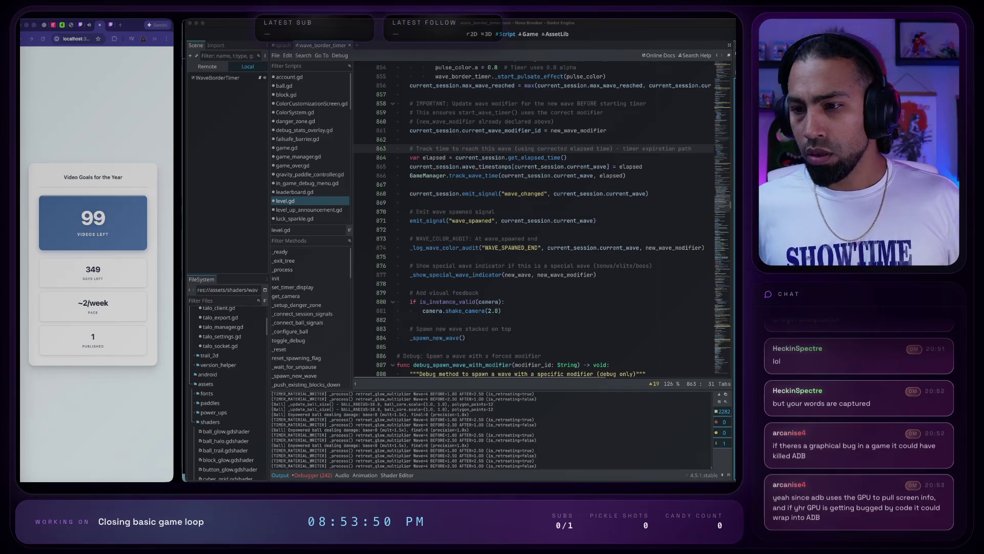
- Stop the running game debug session with F8 and bring up the app switcher
key(F8)
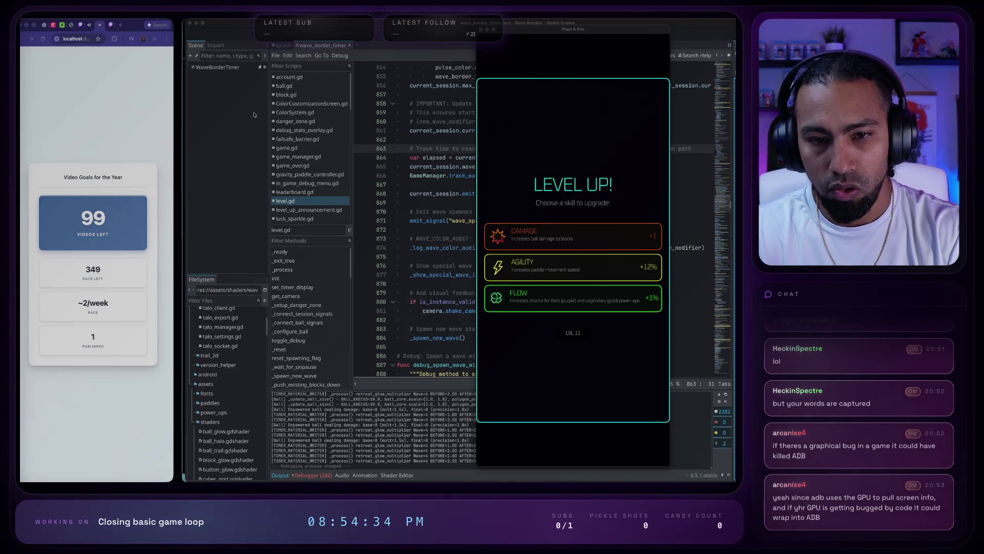
key(super+Tab)
key(super+Tab)
key(super+Tab)
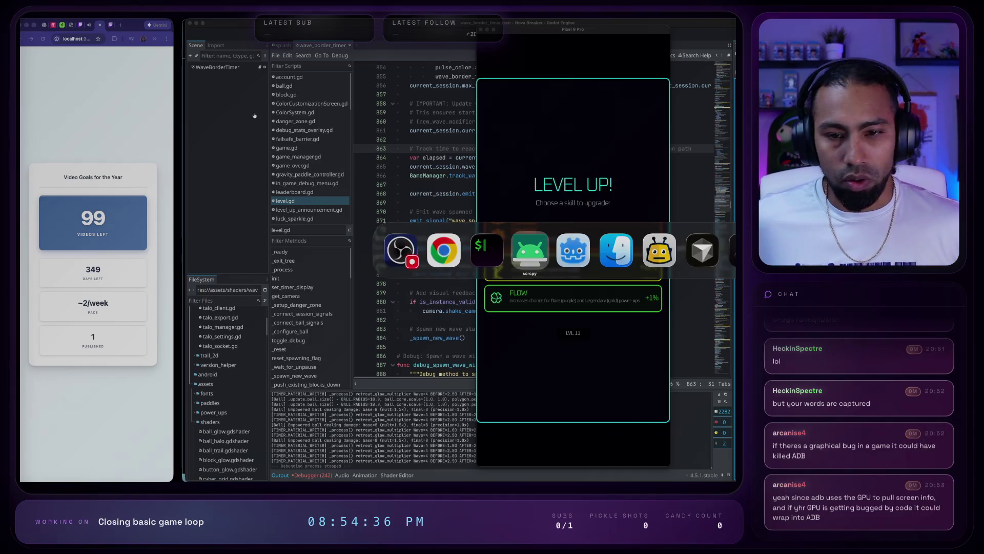
- In Cursor's agents chat, add the item 'Level up screen should show the currently invested skills count'
key(super+Tab)
key(super+Tab)
key(super+Tab)
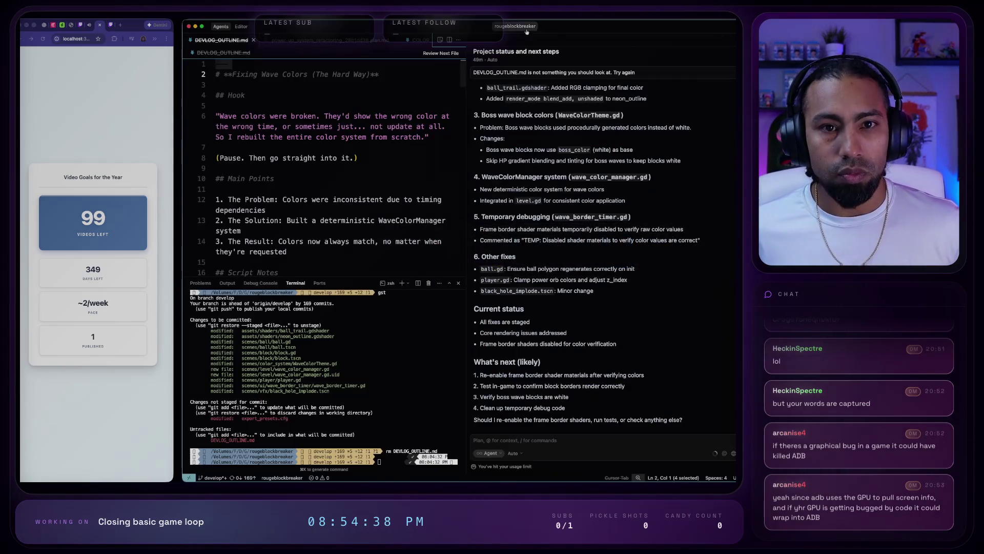
key(ctrl+Up)
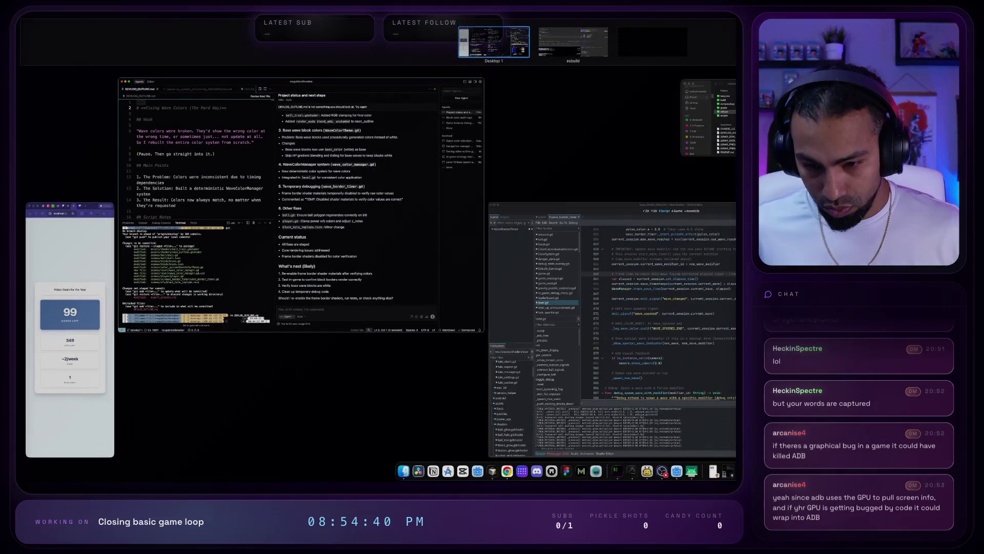
key(ctrl+Up)
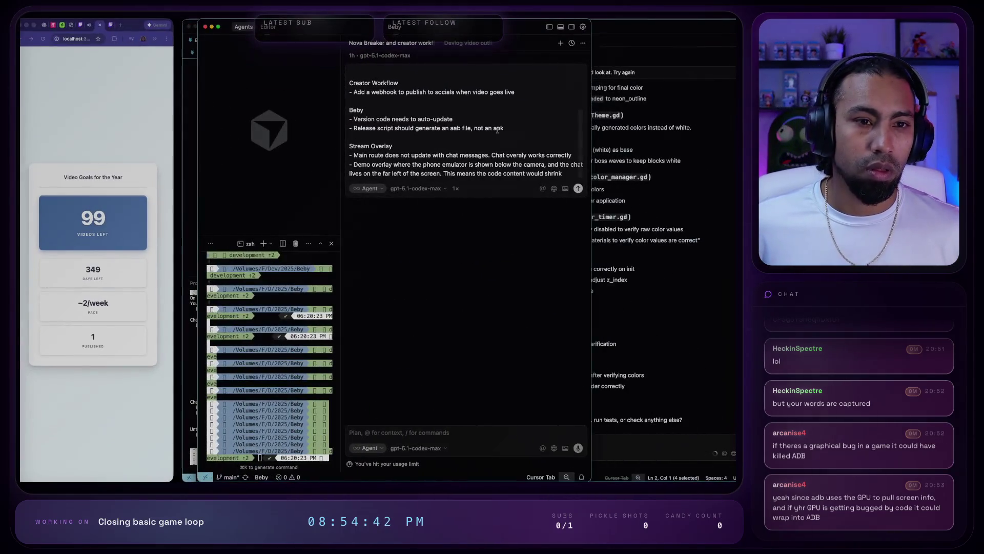
scroll(505, 133, up, 5)
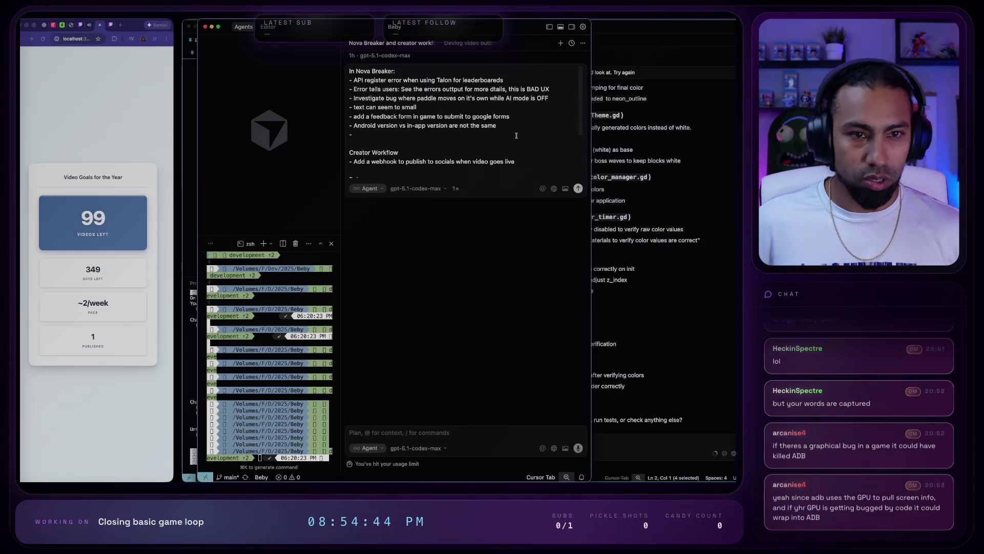
text(Ke)
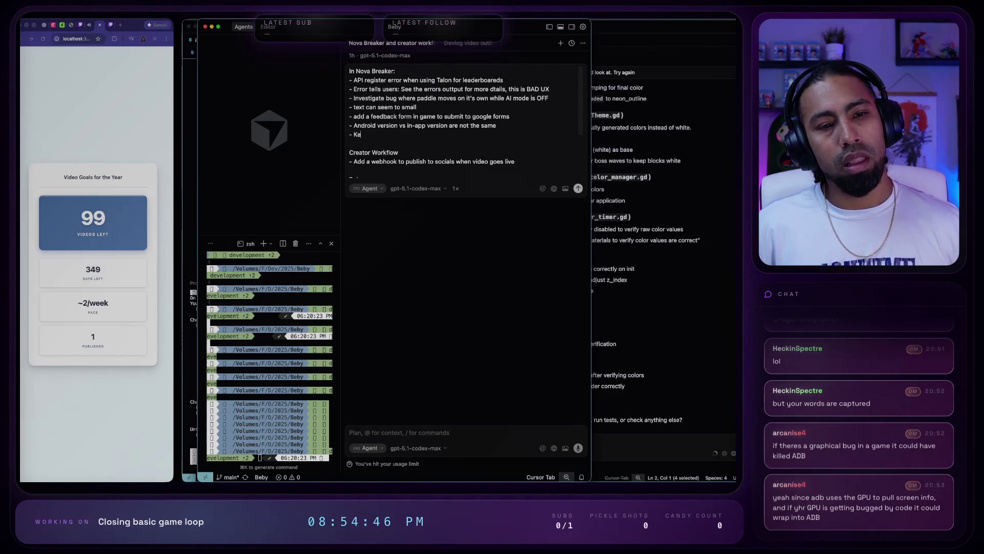
key(BackSpace)
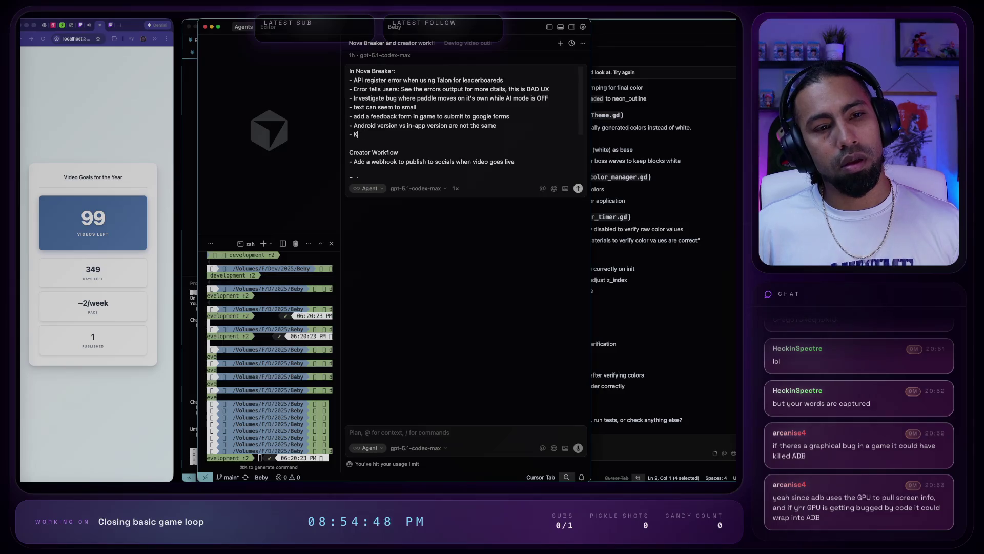
key(BackSpace)
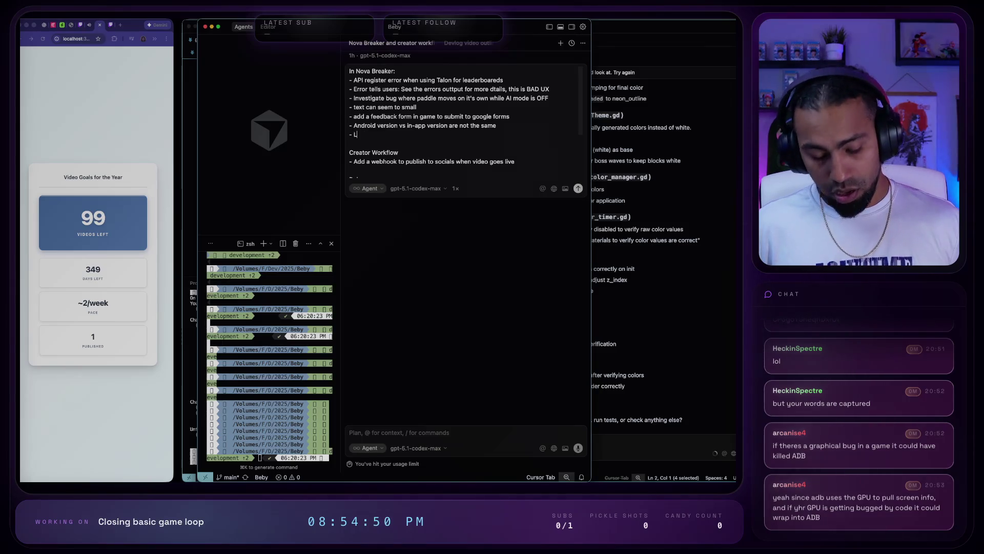
text(Level u)
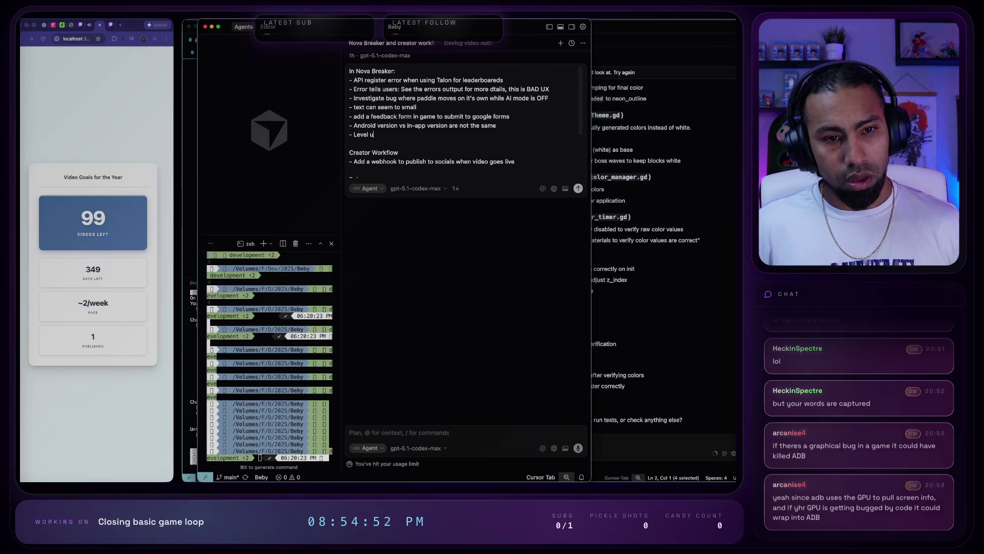
text(p screen should )
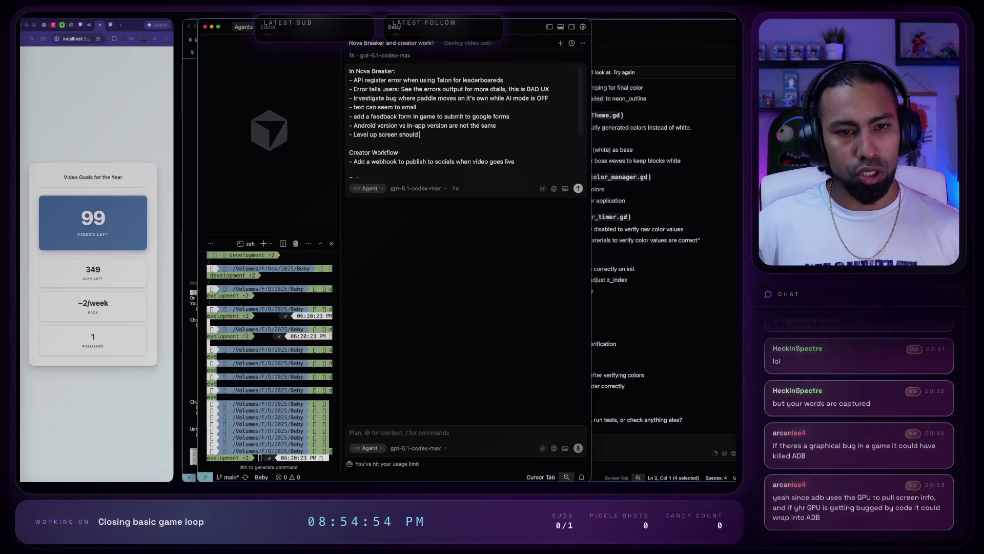
text(show the )
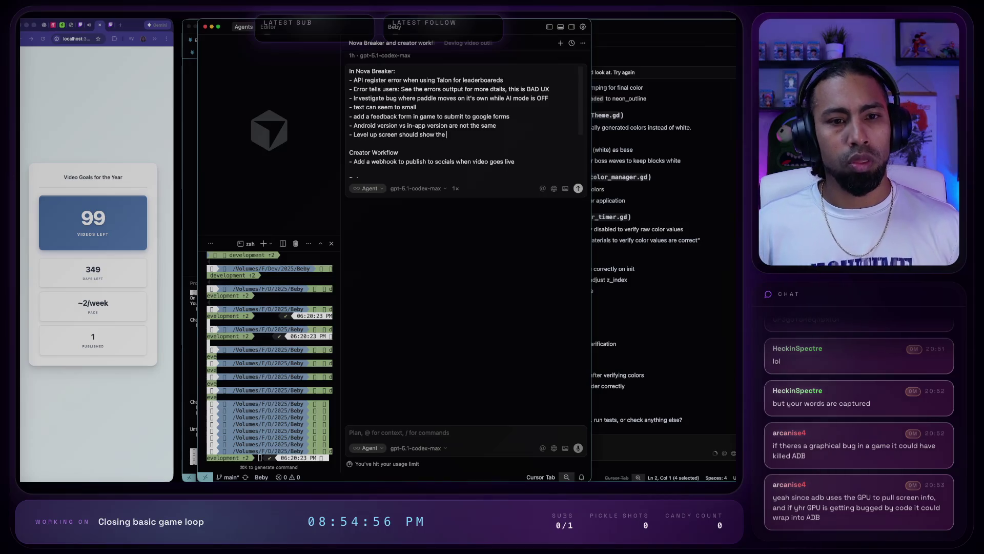
text(currently inv)
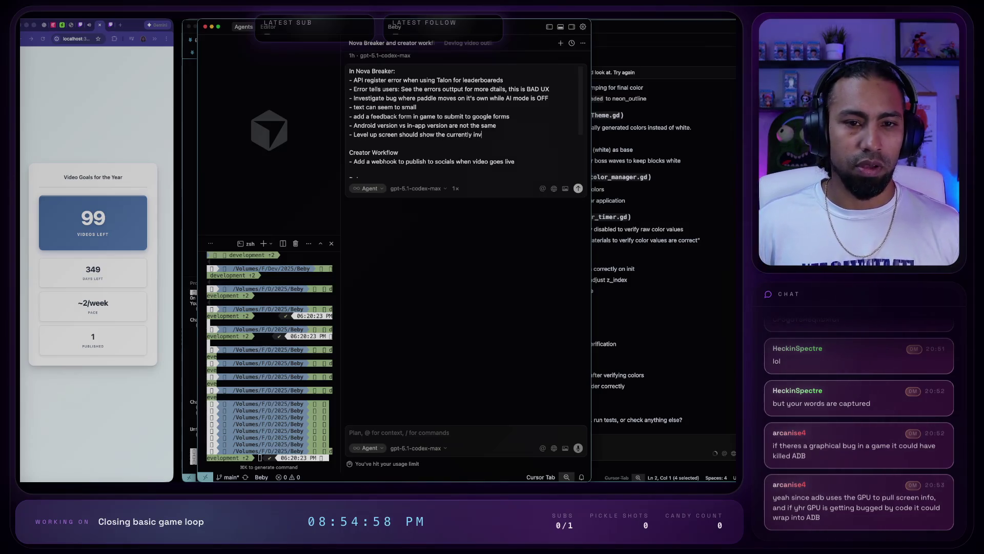
text(ested skill)
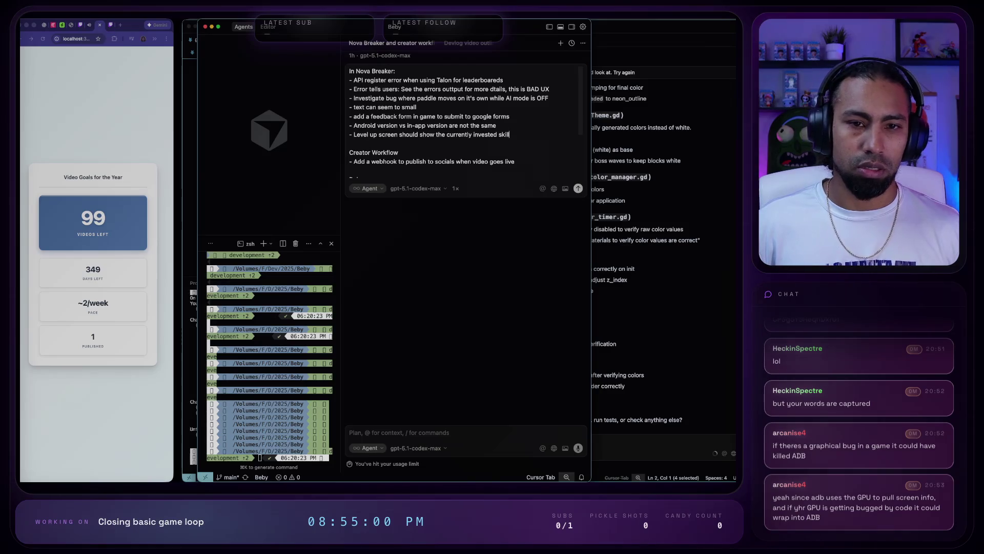
text(s count)
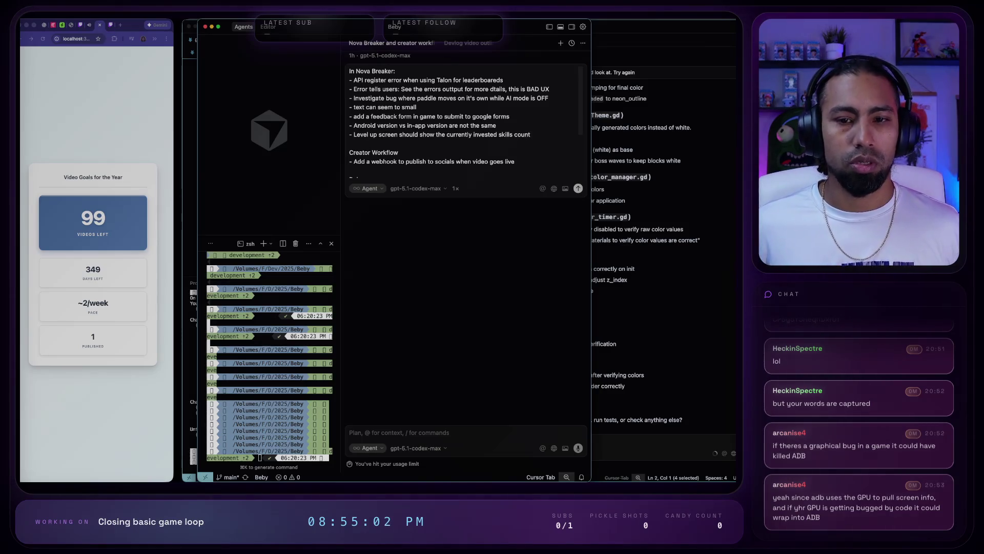
key(super+grave)
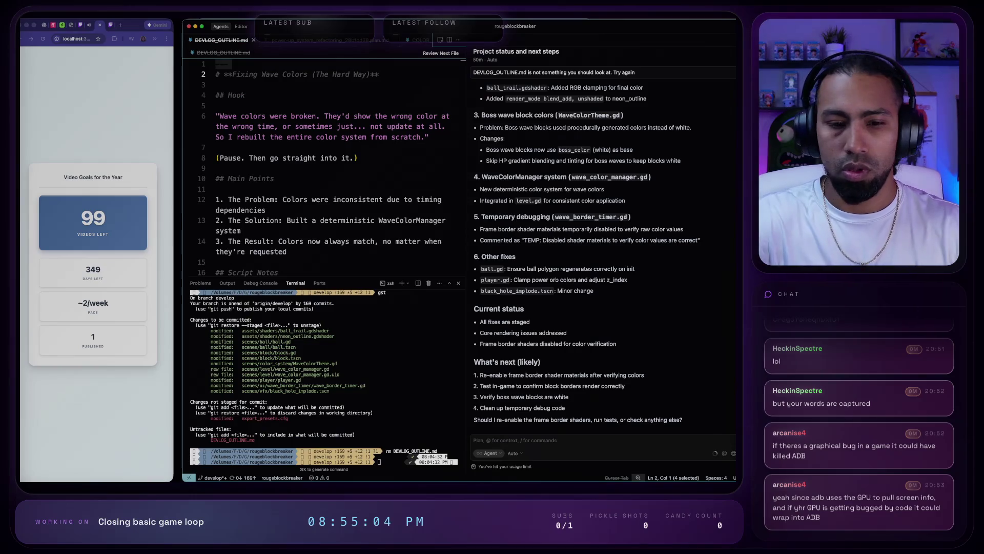
- Switch to the scrcpy-mirrored phone game and play until Game Over at score 2609
key(super+Tab)
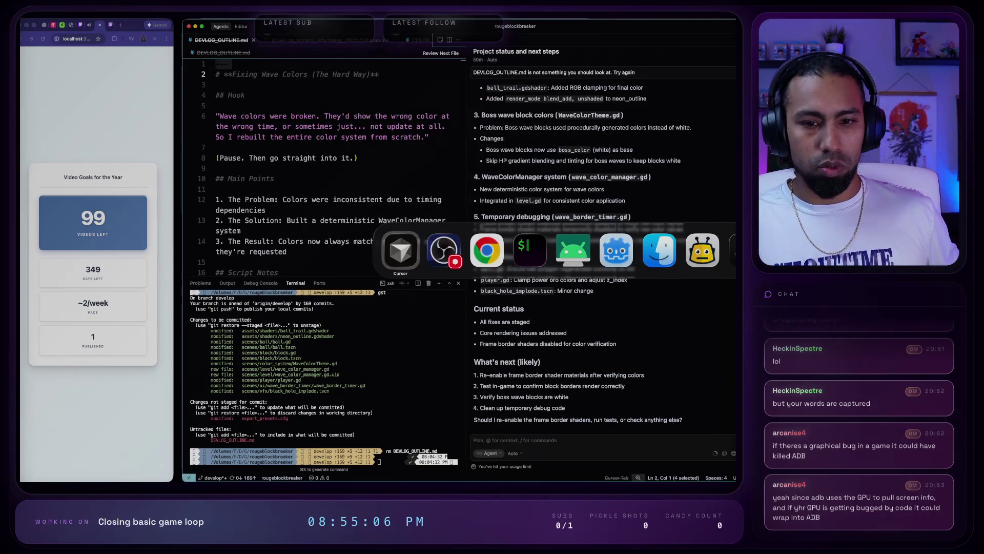
key(super+Tab)
key(super+Tab)
key(super+Tab)
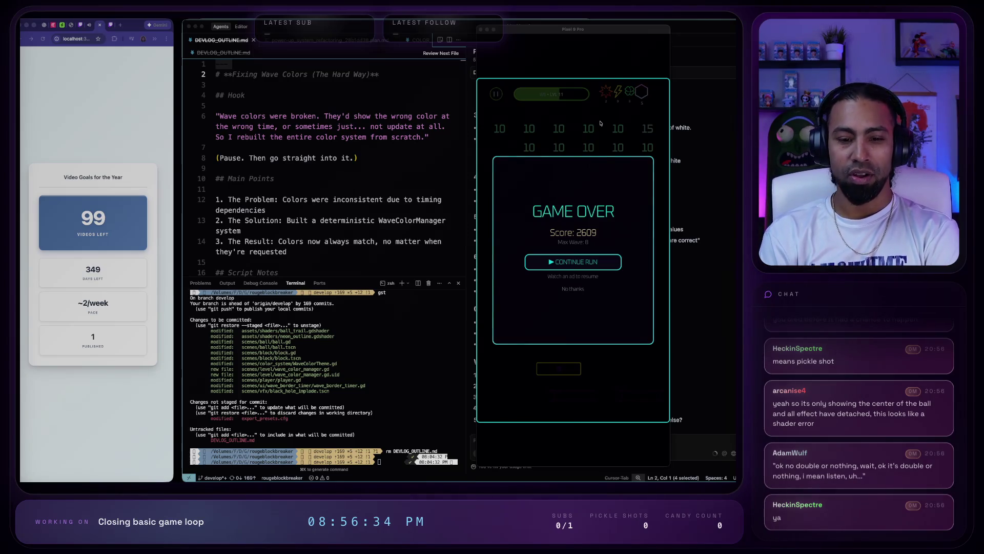
key(ctrl+Up)
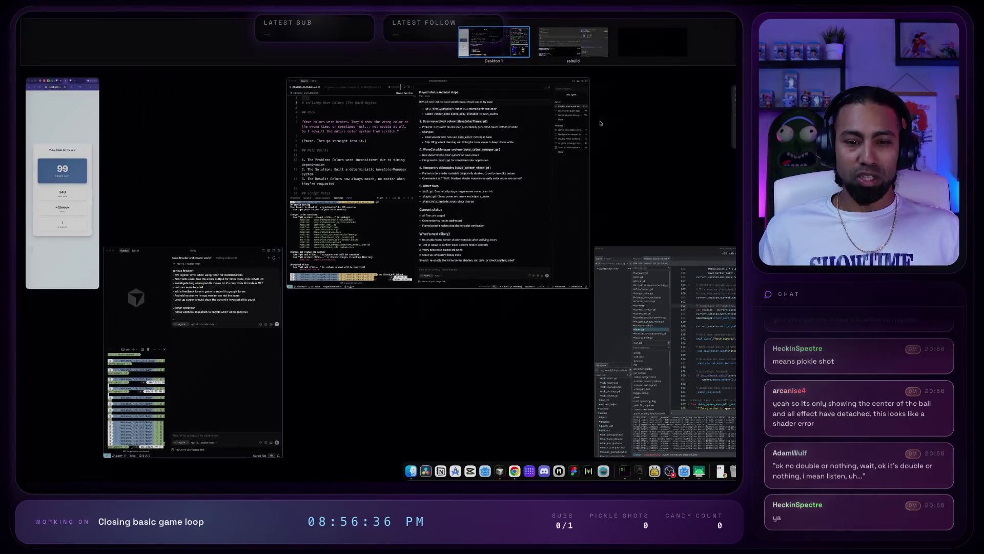
- In the Godot editor, show and enlarge the Debugger Errors list, then expand the ball.gd:257 error
click(465, 425)
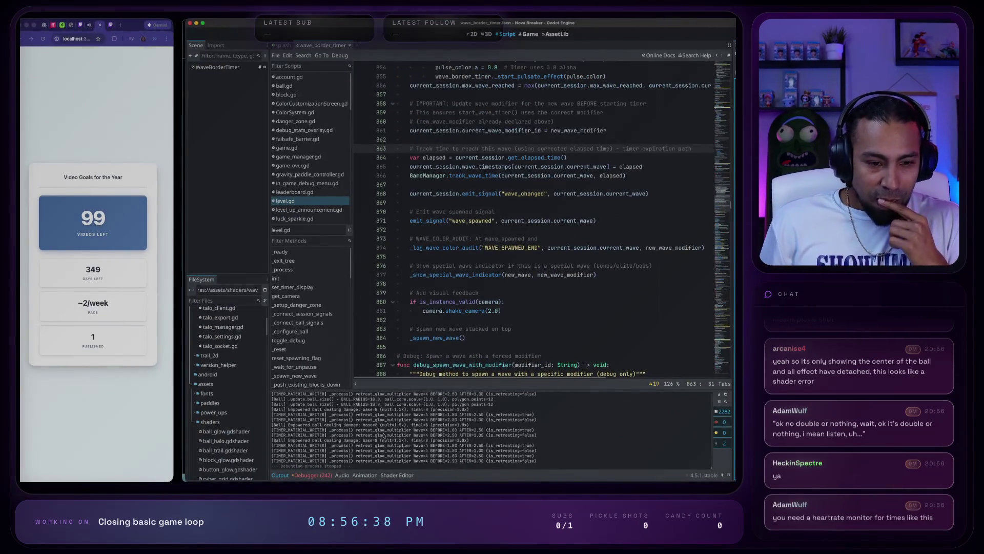
scroll(428, 381, right, 1)
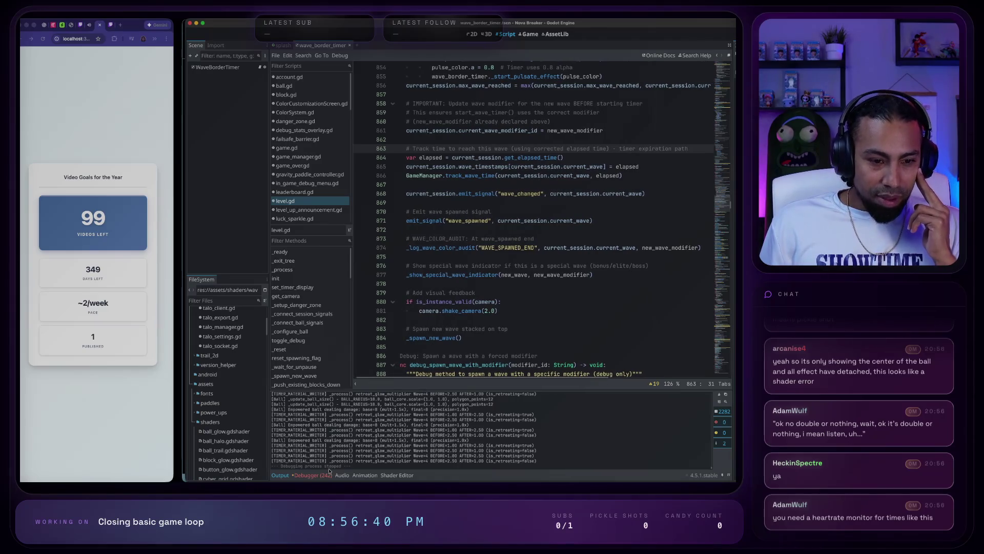
click(306, 476)
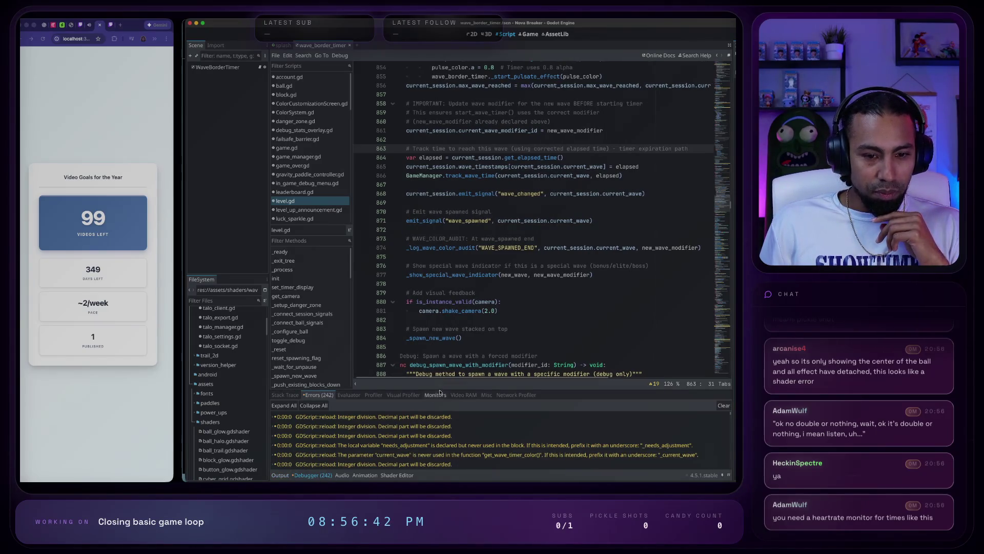
drag(441, 389, 438, 249)
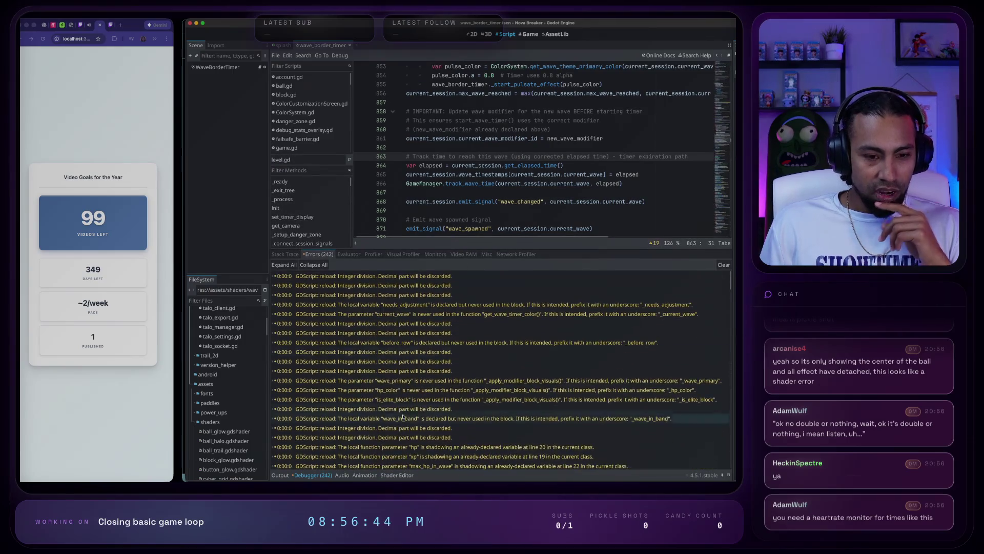
scroll(403, 417, down, 15)
mouse_move(403, 415)
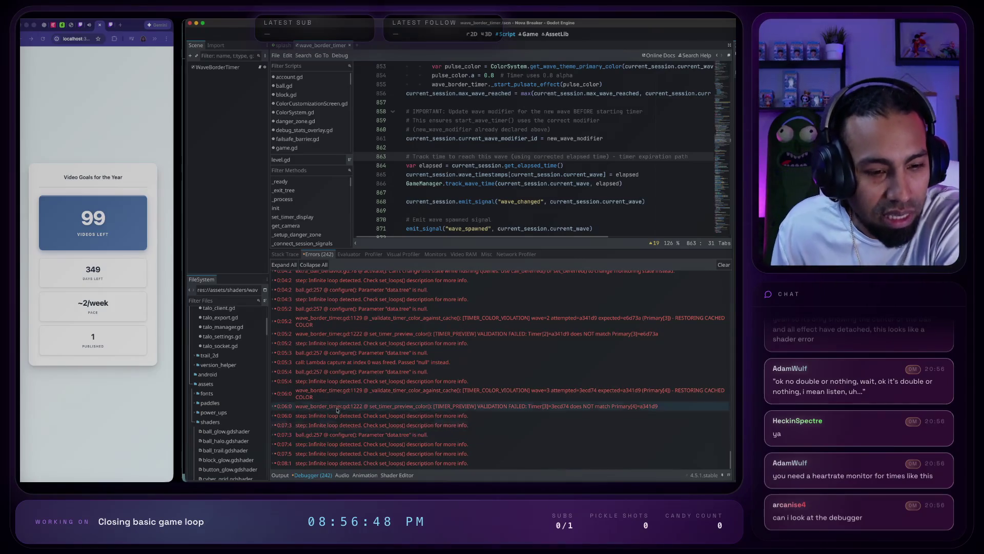
double_click(282, 434)
scroll(304, 446, down, 1)
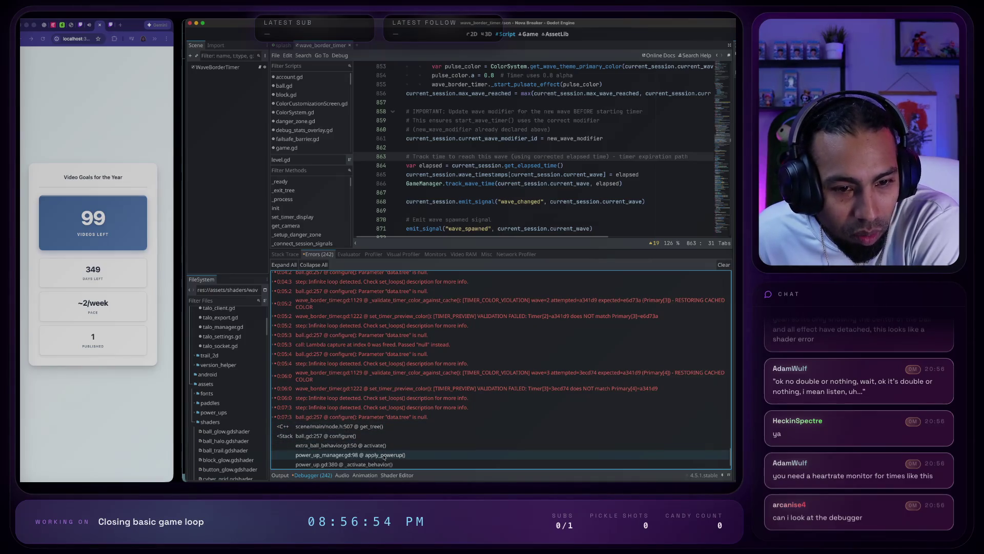
scroll(384, 457, up, 8)
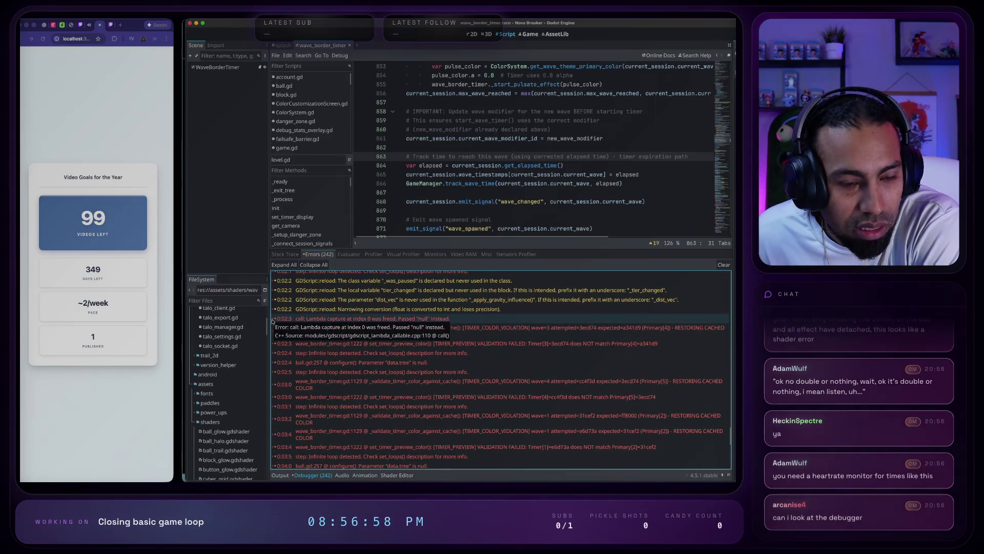
scroll(362, 346, down, 8)
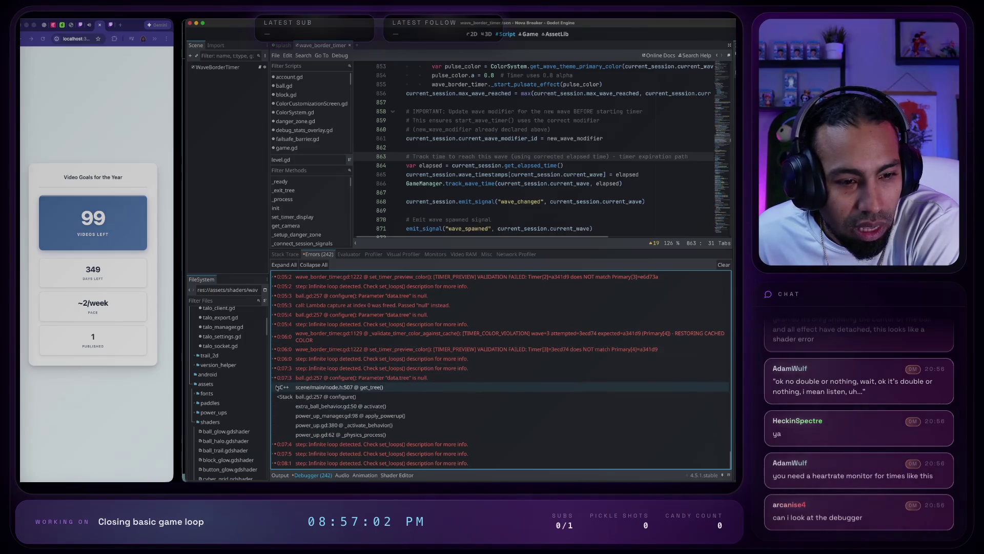
- Open ball.gd at line 257 and read the surrounding configure() code
click(274, 379)
scroll(341, 448, up, 3)
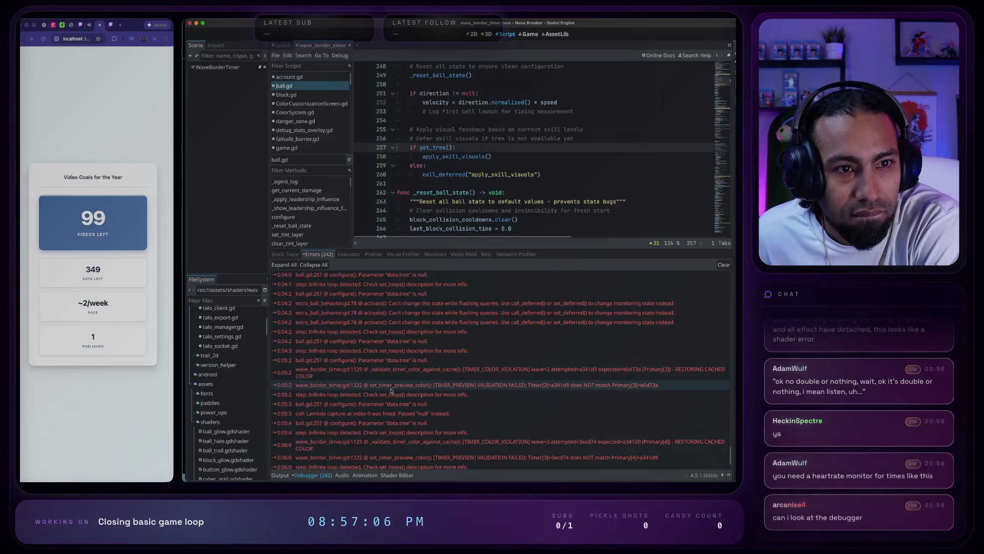
scroll(389, 387, up, 5)
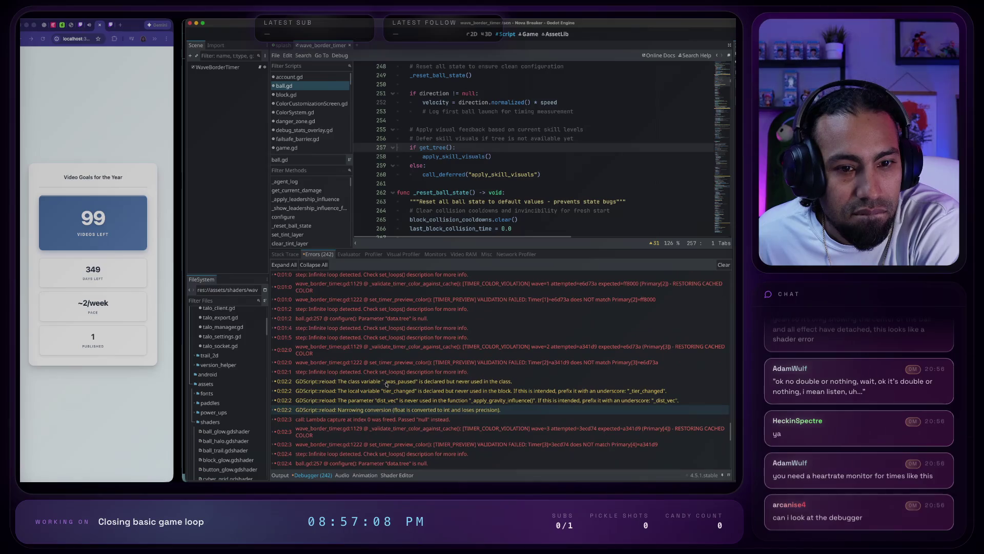
scroll(386, 385, down, 5)
drag(421, 147, 468, 146)
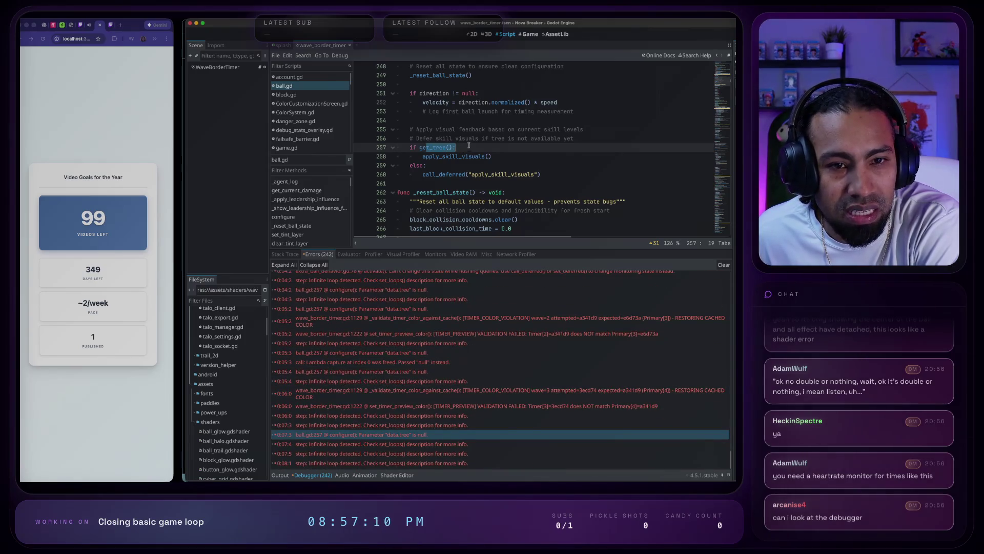
scroll(472, 165, up, 2)
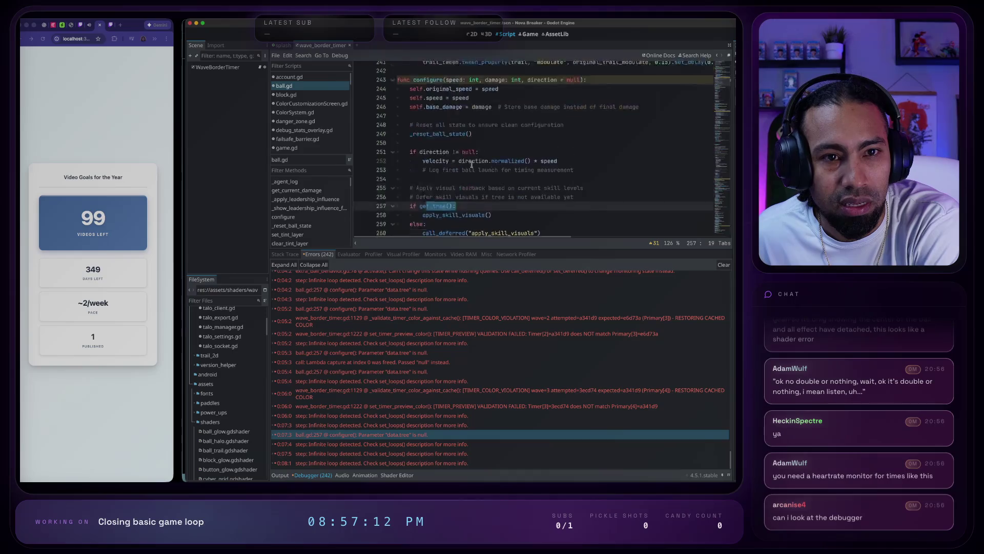
scroll(472, 164, up, 4)
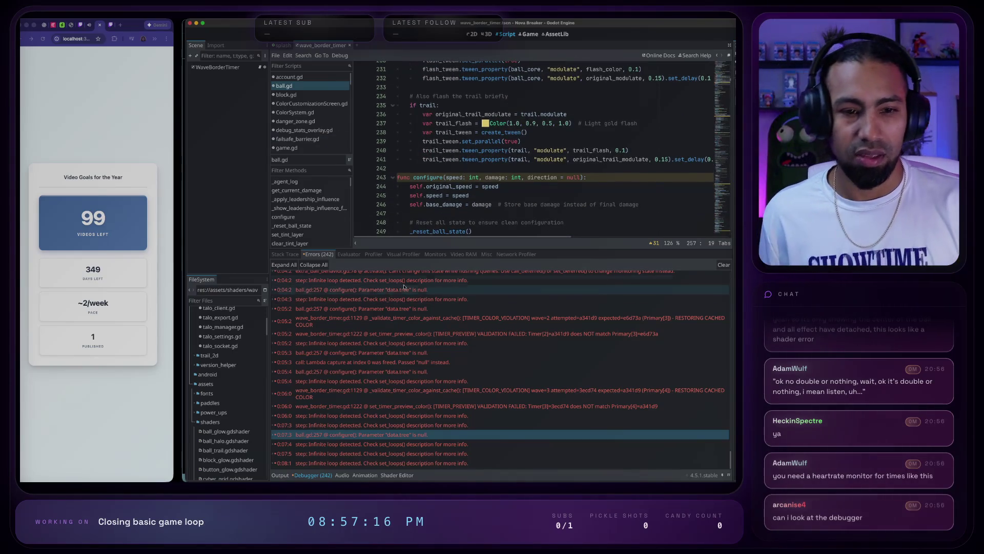
- Jump back to ball.gd line 257 from the error and review the code above it
click(405, 310)
scroll(401, 329, up, 3)
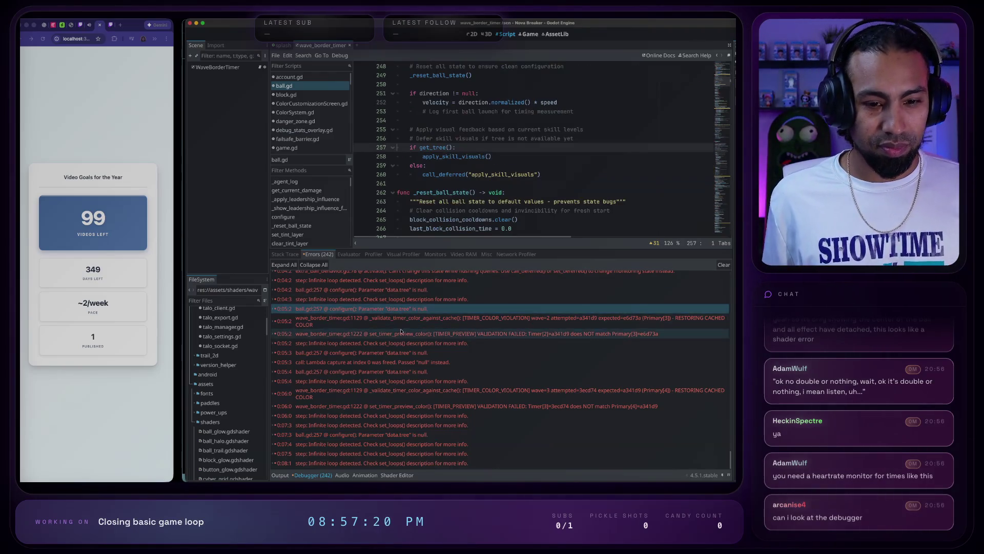
scroll(401, 331, up, 2)
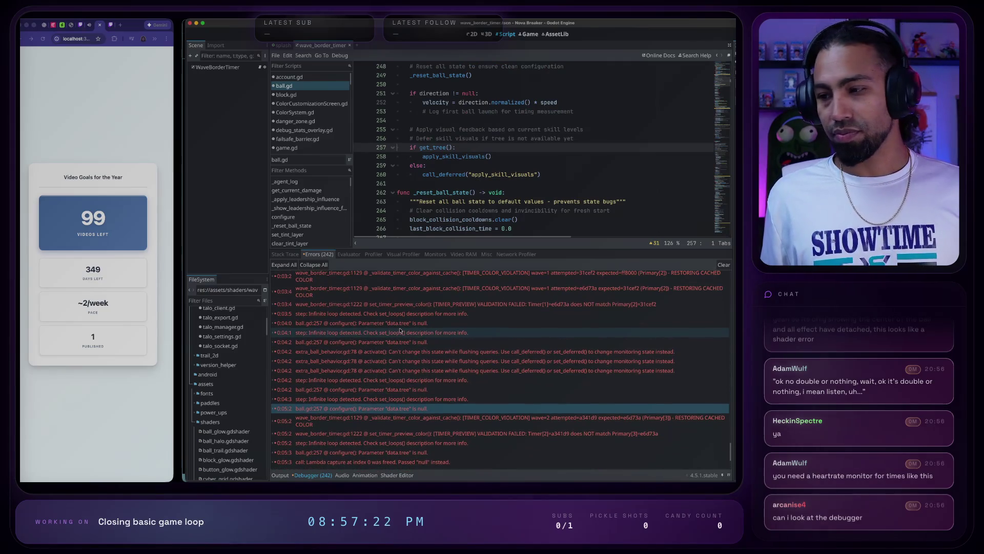
scroll(401, 330, up, 3)
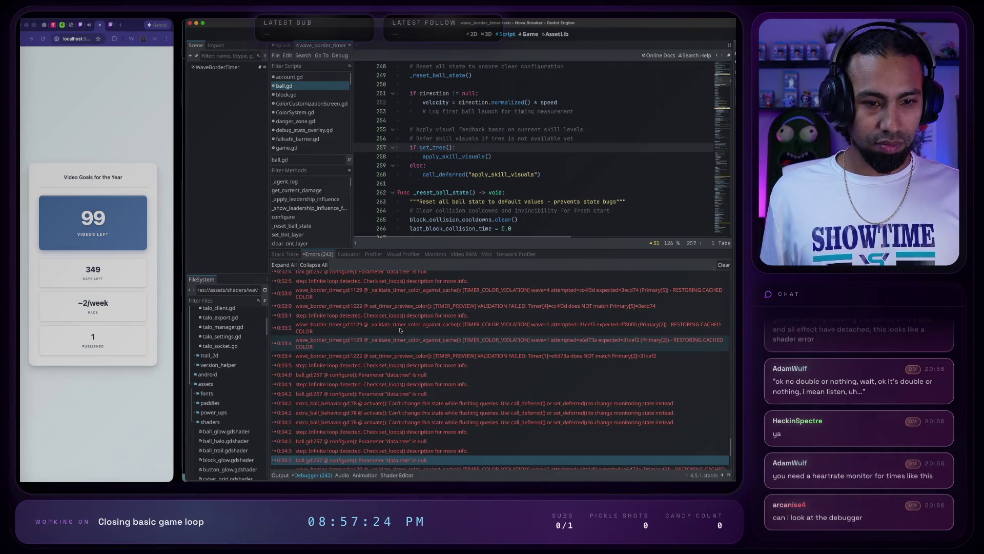
scroll(401, 330, up, 5)
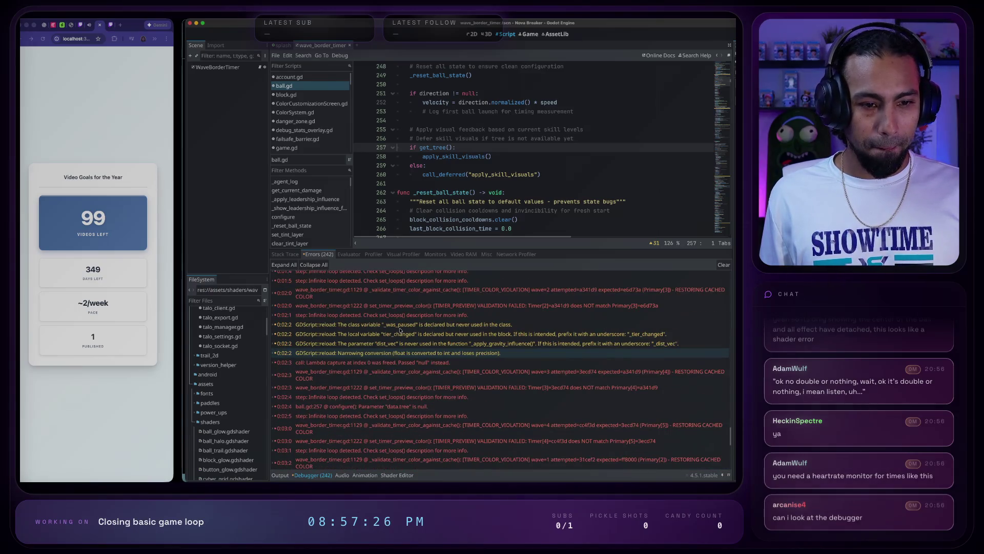
mouse_move(399, 325)
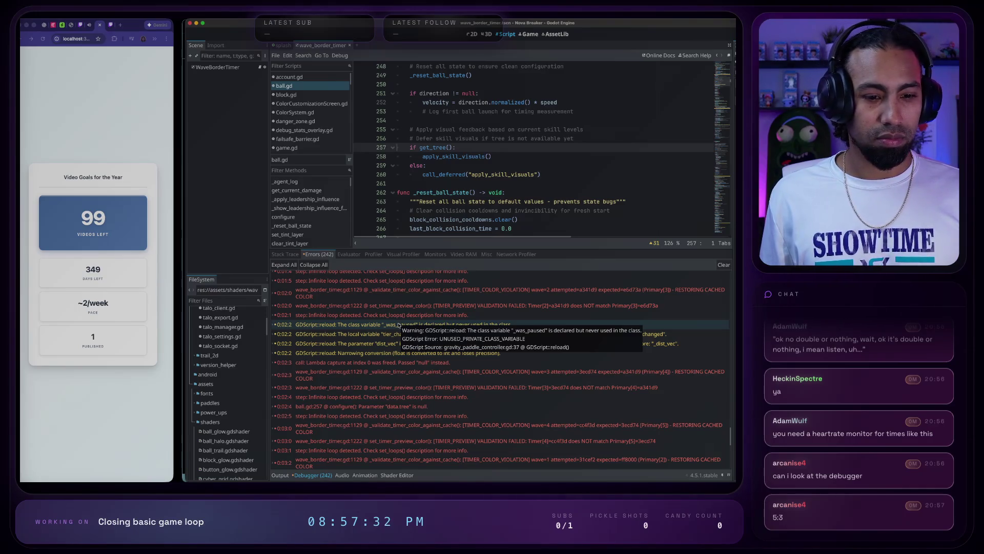
scroll(327, 334, down, 10)
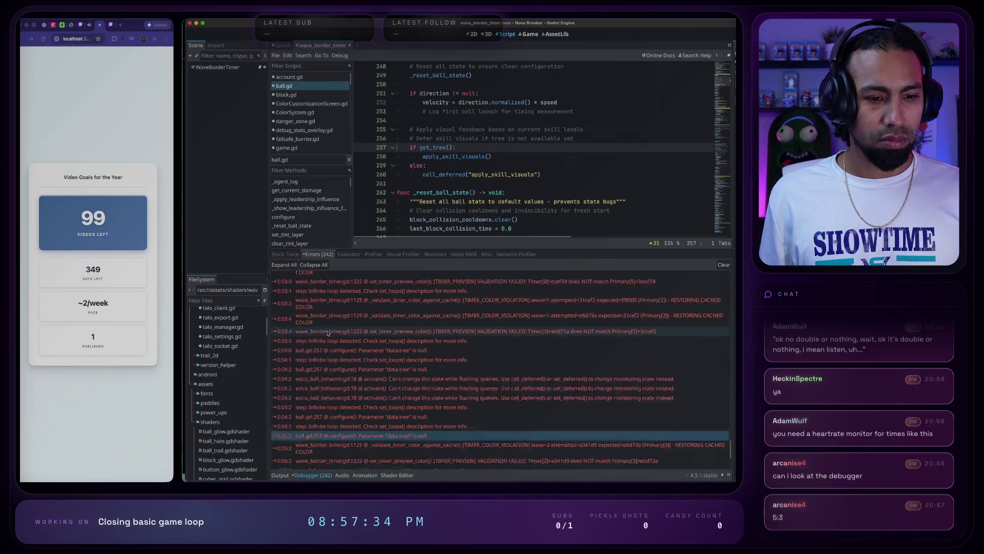
- Compare the freed lambda capture error with the ball.gd:257 null-tree error
click(303, 362)
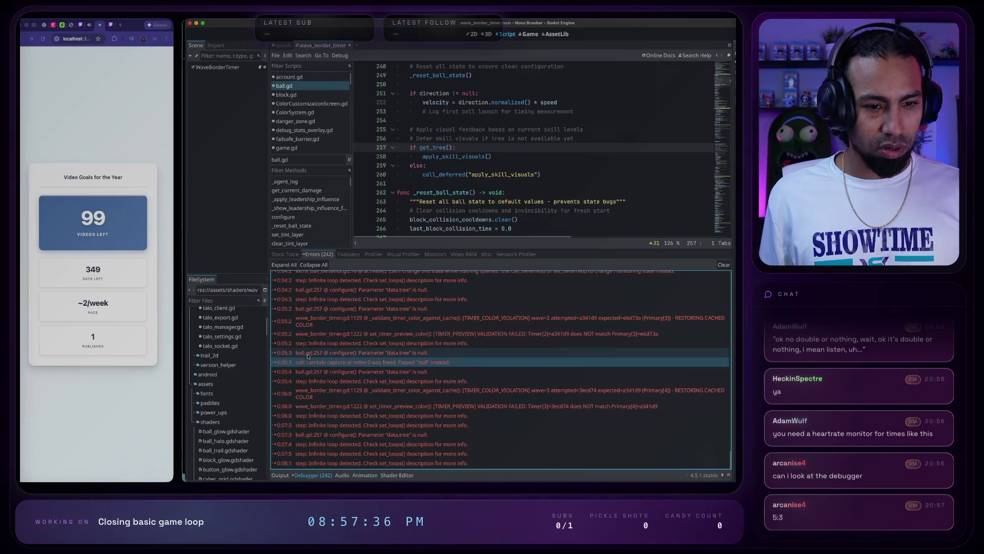
click(323, 352)
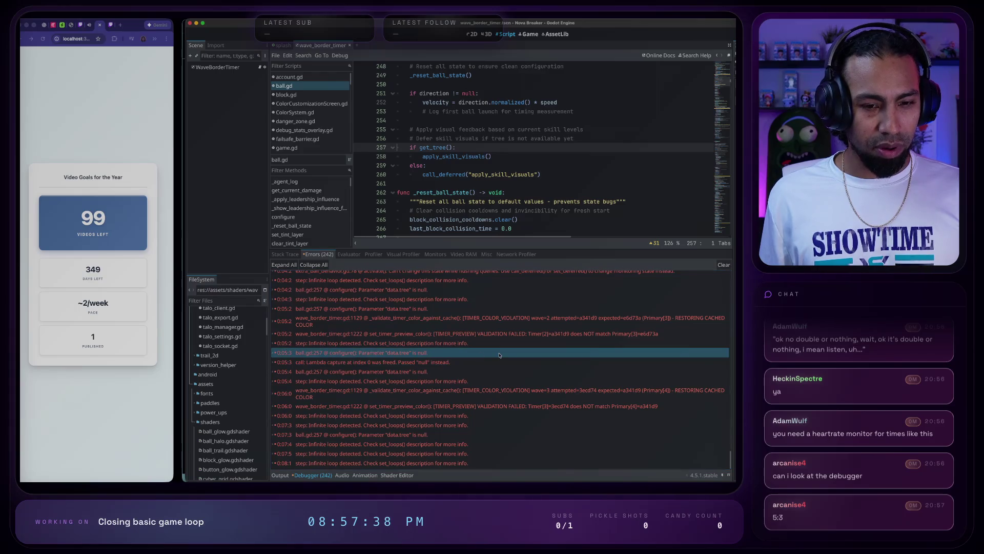
mouse_move(293, 369)
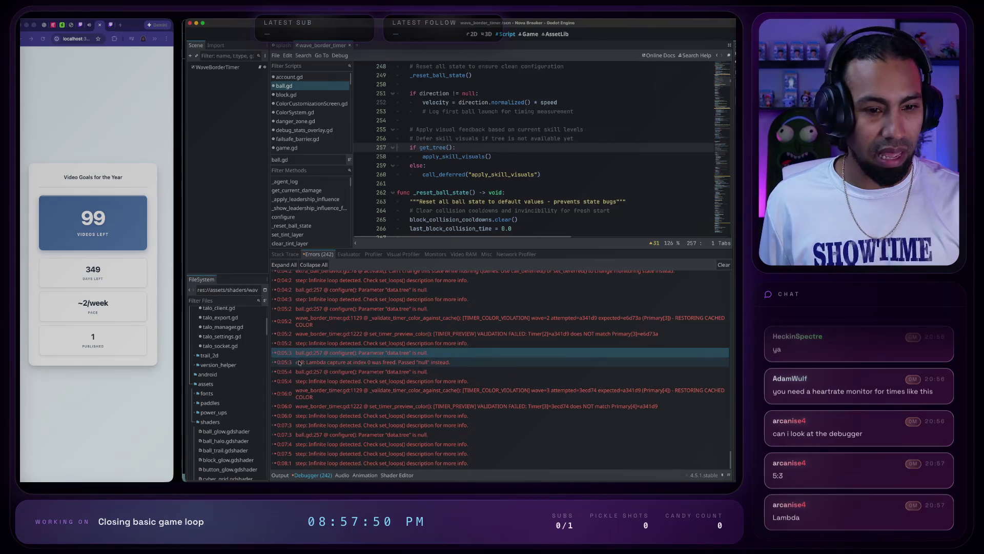
click(274, 363)
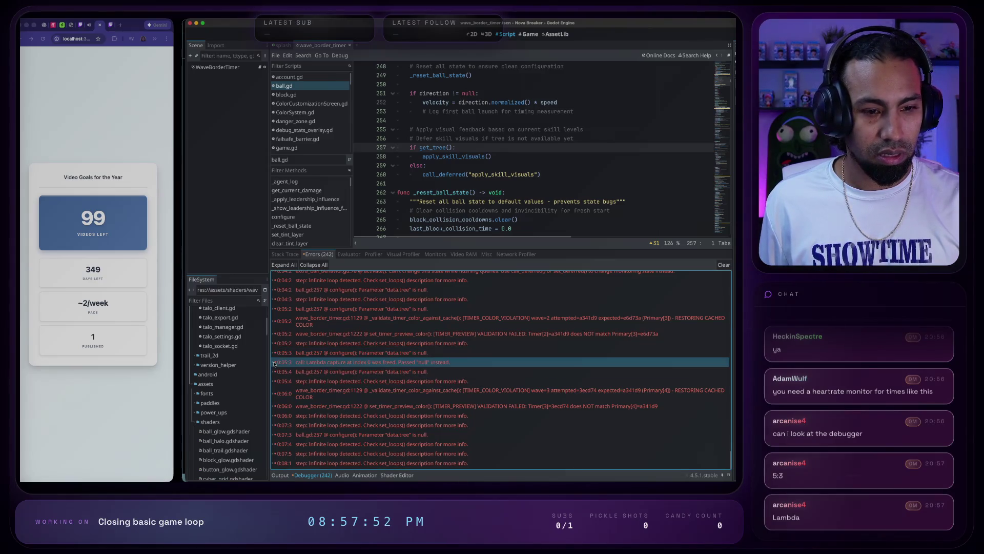
- Expand the lambda capture error and select its gdscript_lambda_callable.cpp source entry
click(274, 363)
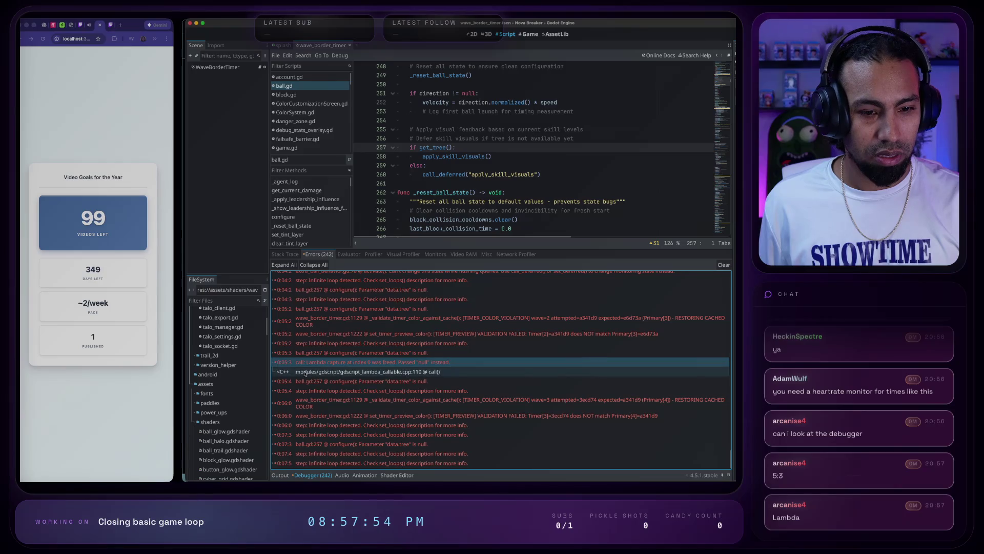
click(323, 372)
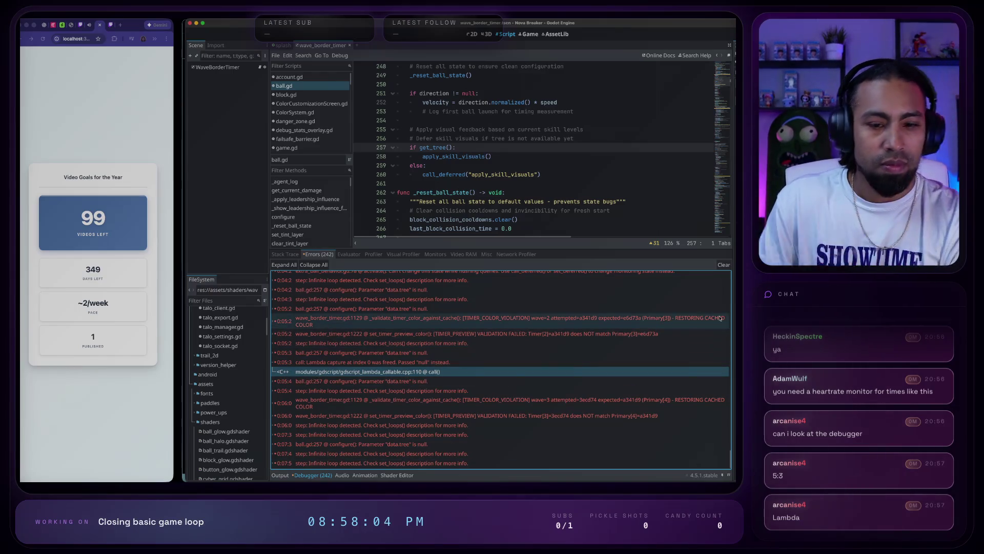
mouse_move(721, 318)
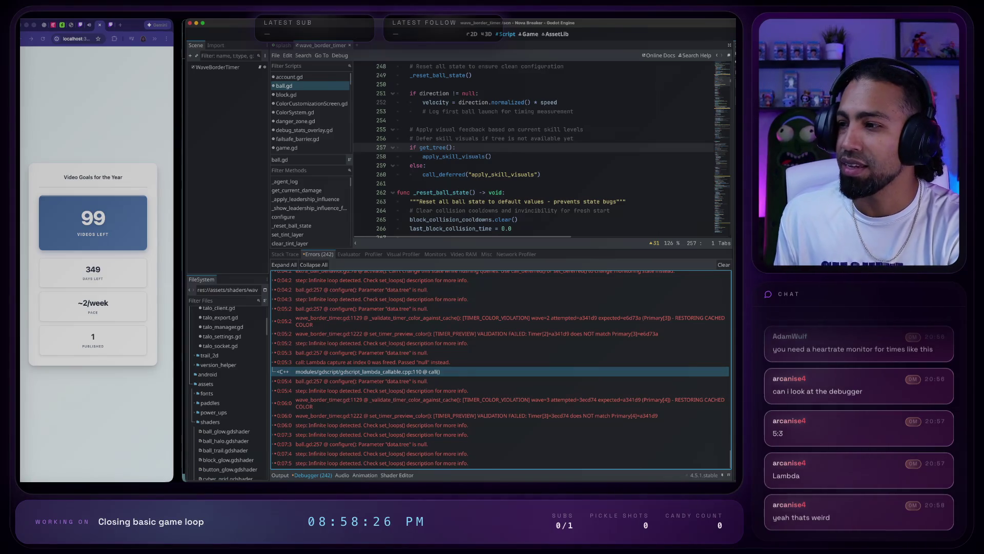
- Refocus the Godot editor and scroll the error log up to the earliest GDScript reload warnings
key(super+Tab)
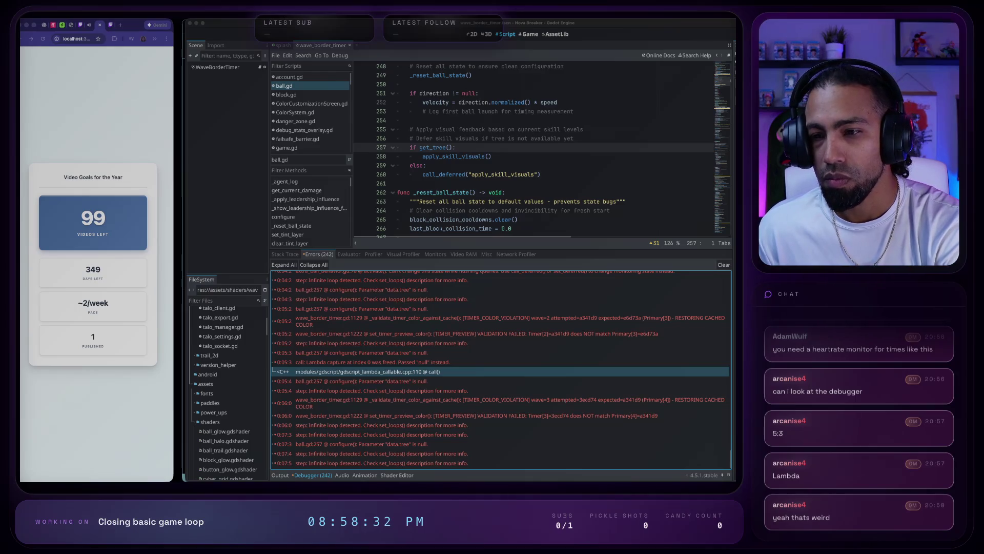
click(497, 333)
scroll(495, 332, up, 5)
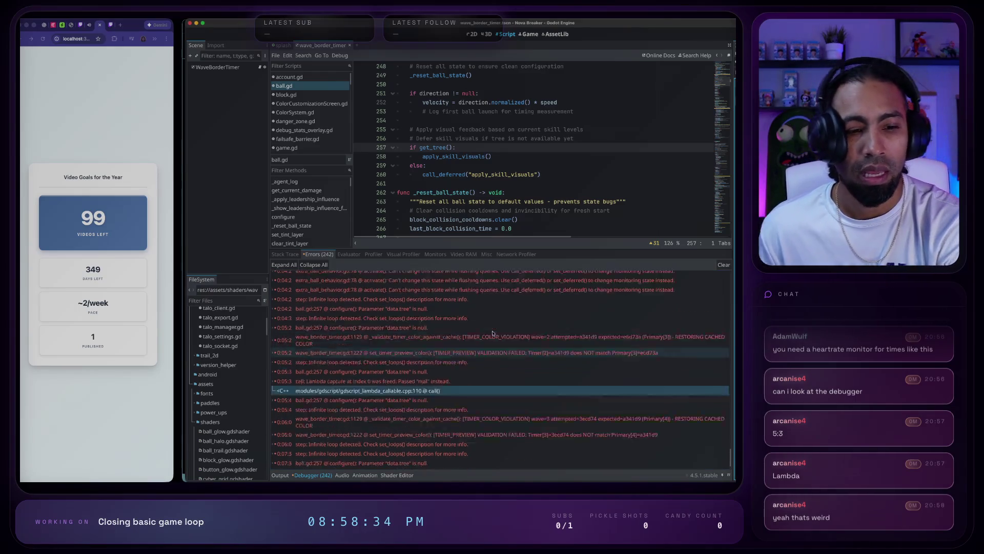
scroll(495, 333, up, 15)
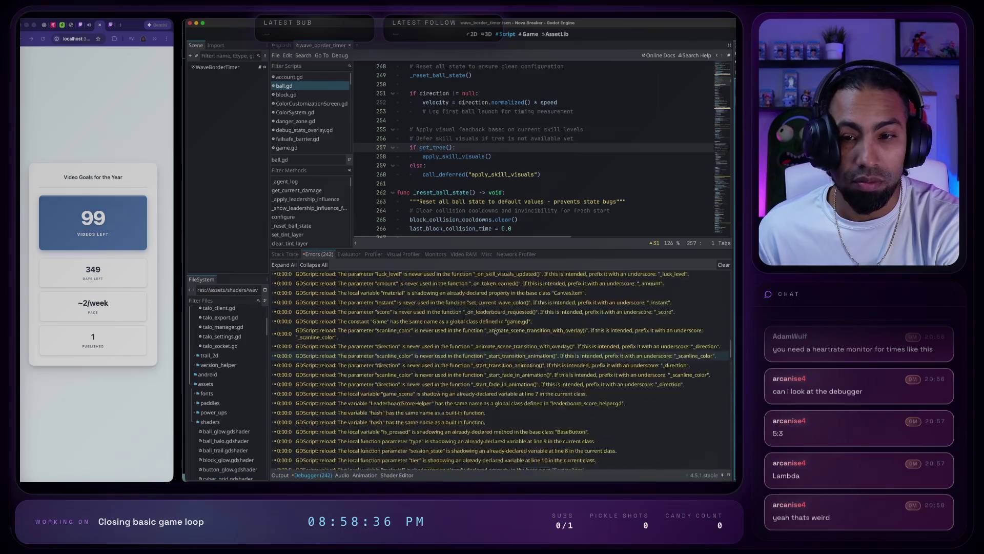
- Expand all error details and open power_up.gd from the get_tree() stack frame
click(284, 265)
scroll(303, 317, down, 15)
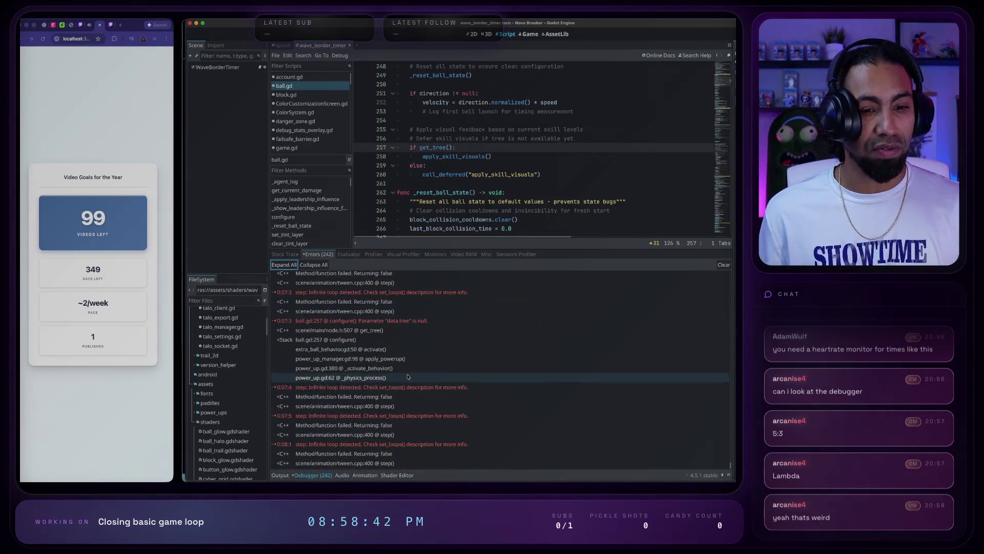
click(354, 377)
click(436, 331)
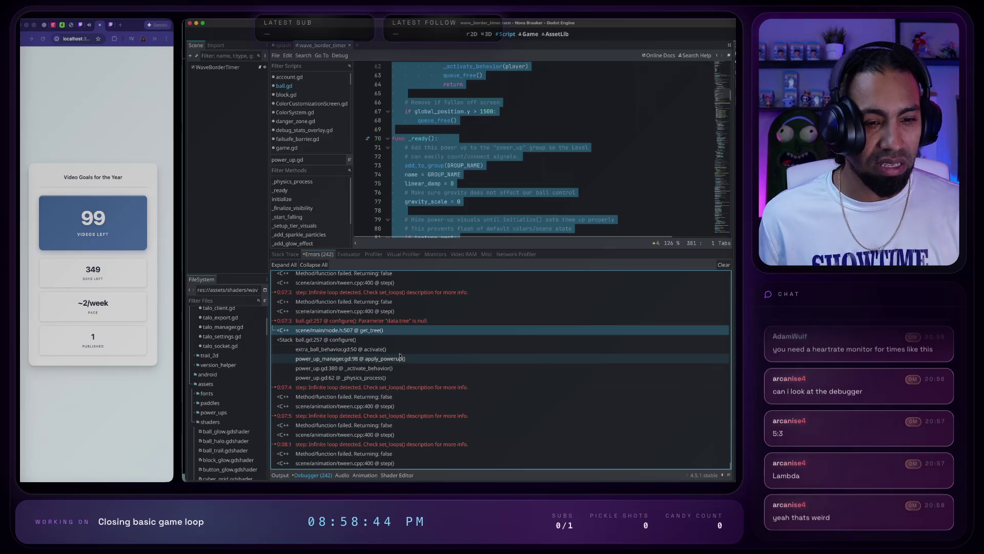
scroll(431, 354, up, 15)
scroll(422, 371, up, 10)
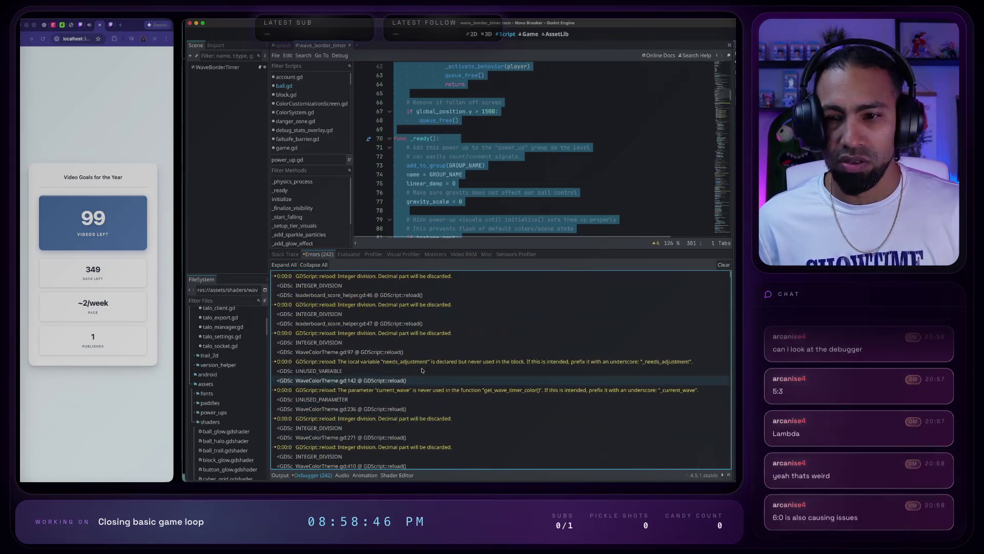
- Check WaveColorTheme.gd and power_up.gd line 380, then open wave_border_timer.gd at line 1222
click(670, 346)
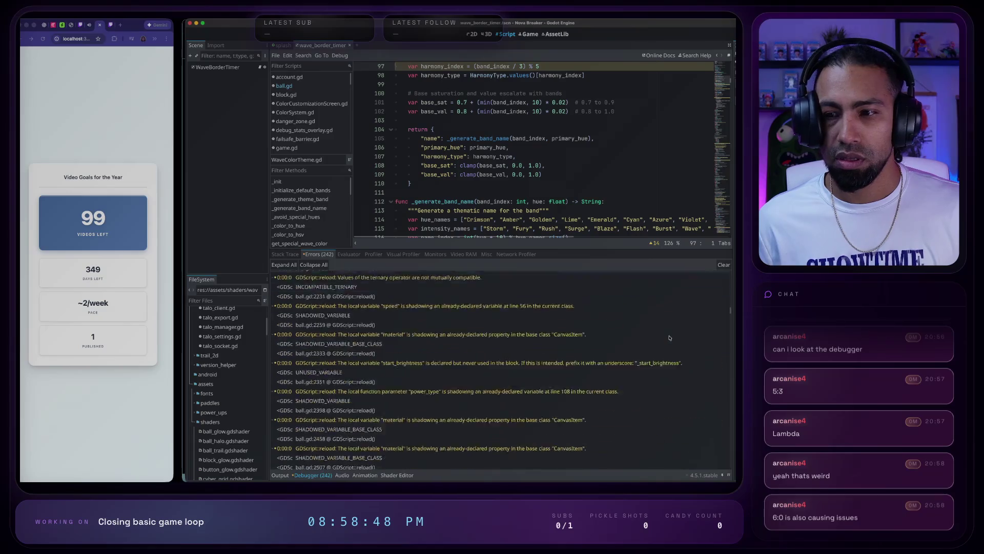
scroll(669, 344, down, 20)
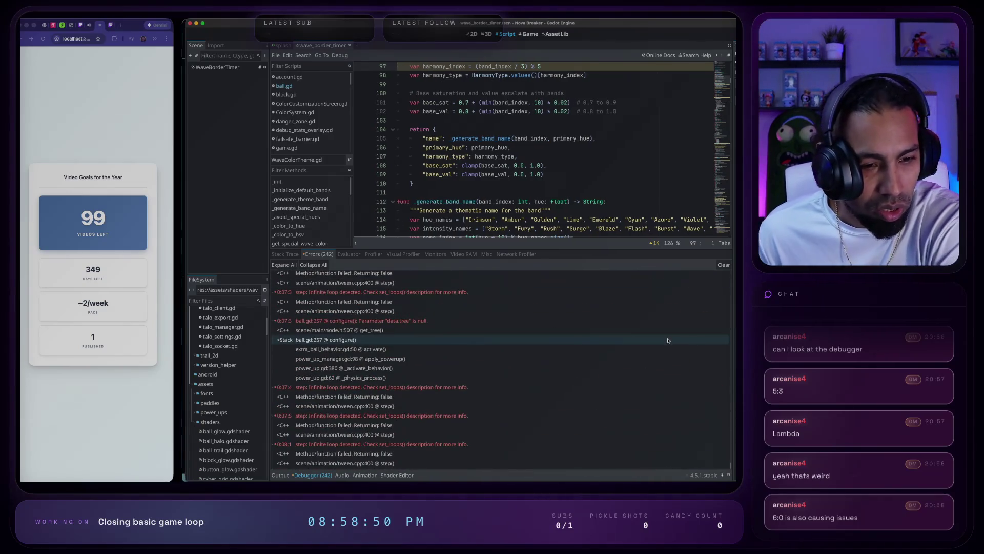
click(358, 465)
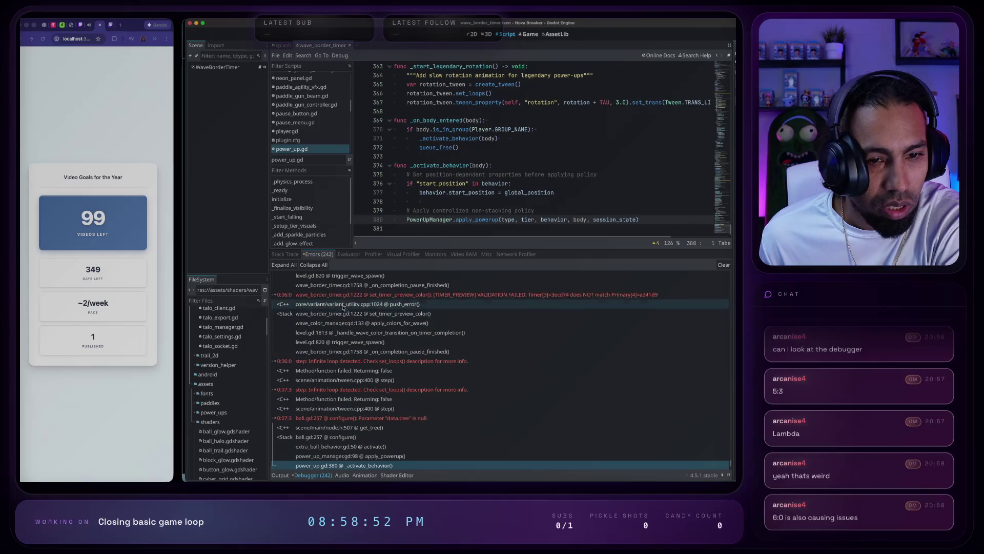
click(431, 294)
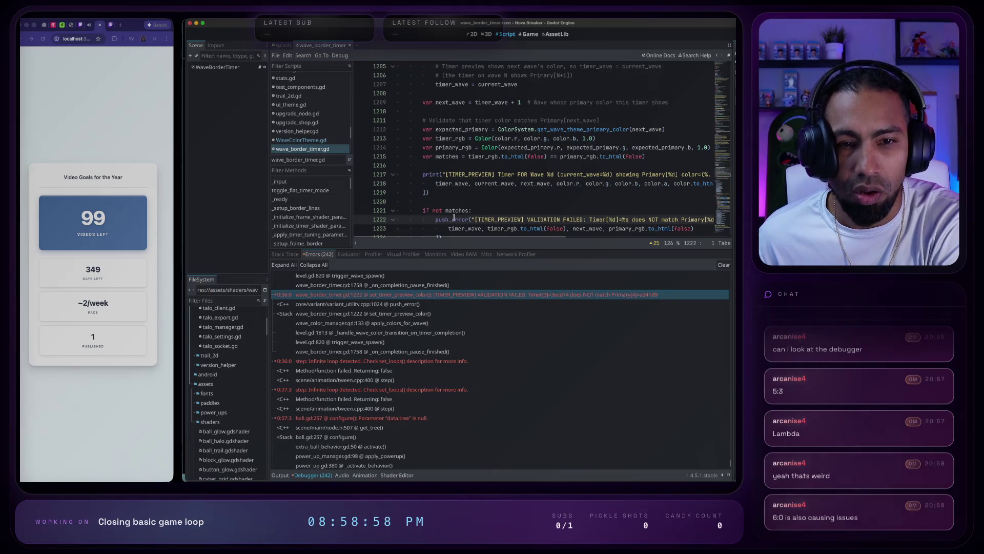
- Select lines 1221–1228, the 'if not matches / else' timer colour validation block
scroll(441, 215, down, 3)
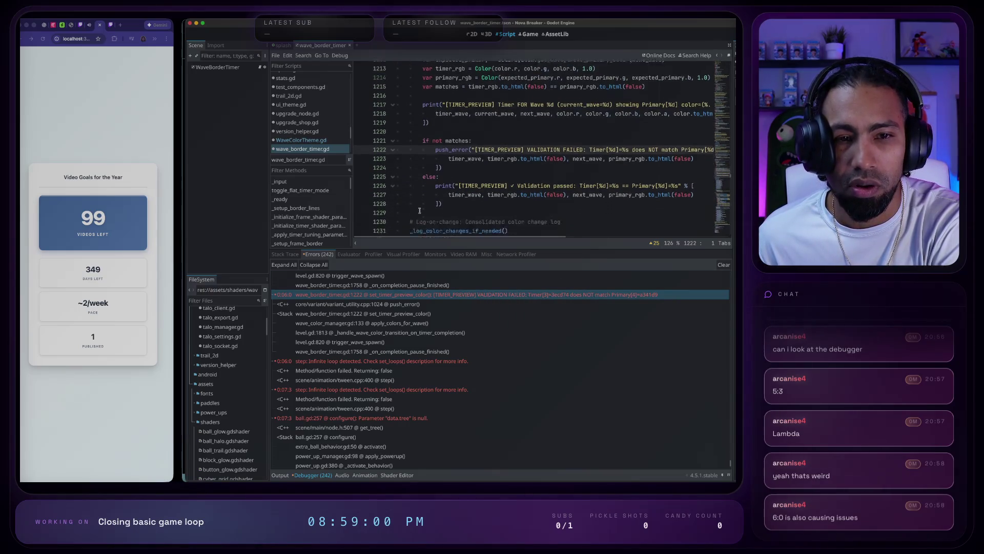
scroll(420, 211, down, 1)
drag(410, 117, 451, 179)
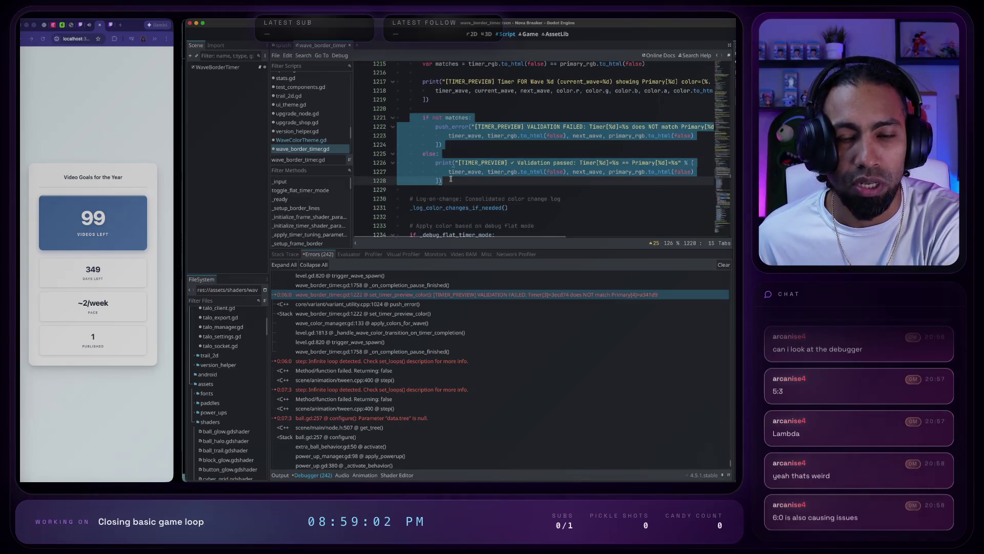
scroll(497, 356, up, 3)
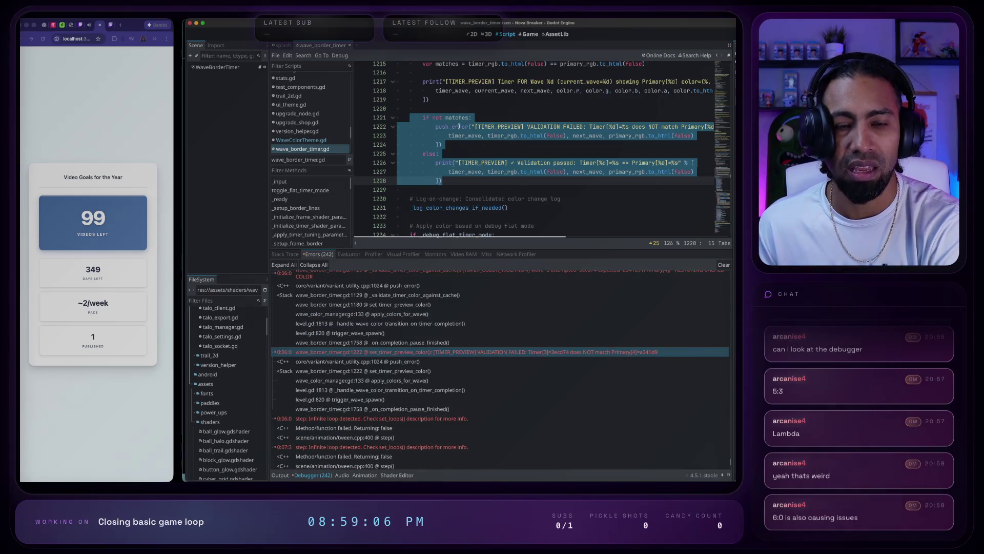
scroll(453, 339, down, 3)
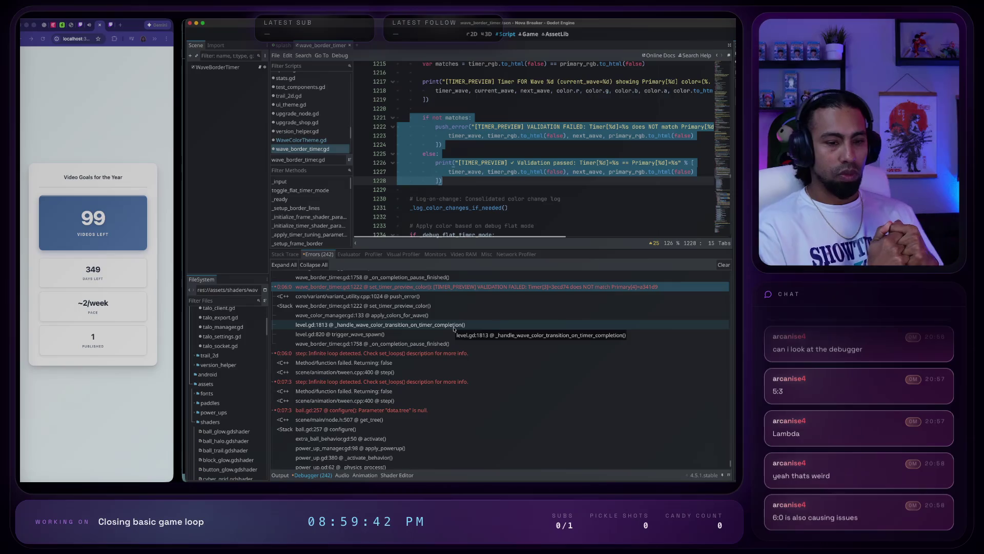
scroll(454, 329, up, 10)
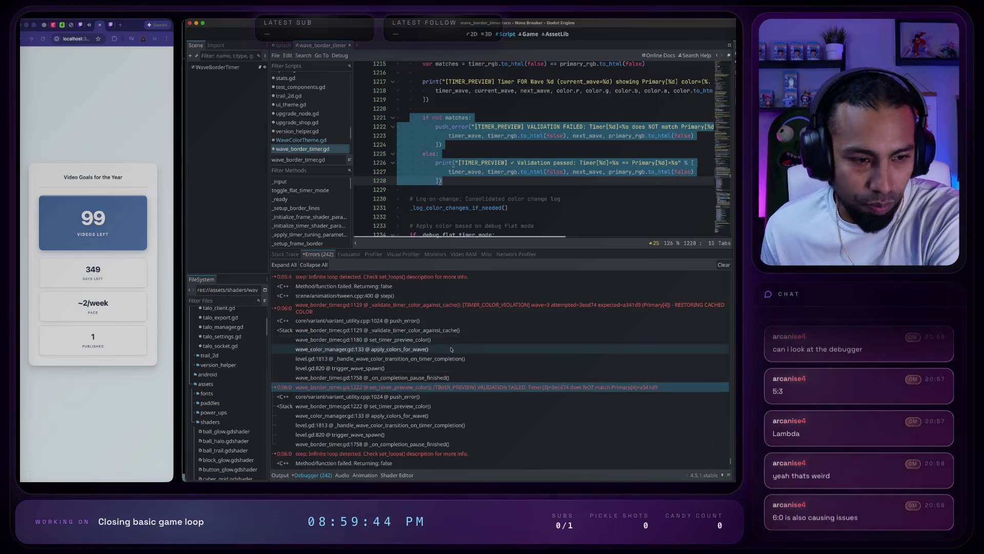
- Select the 0:07:3 infinite loop error, then collapse and re-expand its details
scroll(452, 351, up, 10)
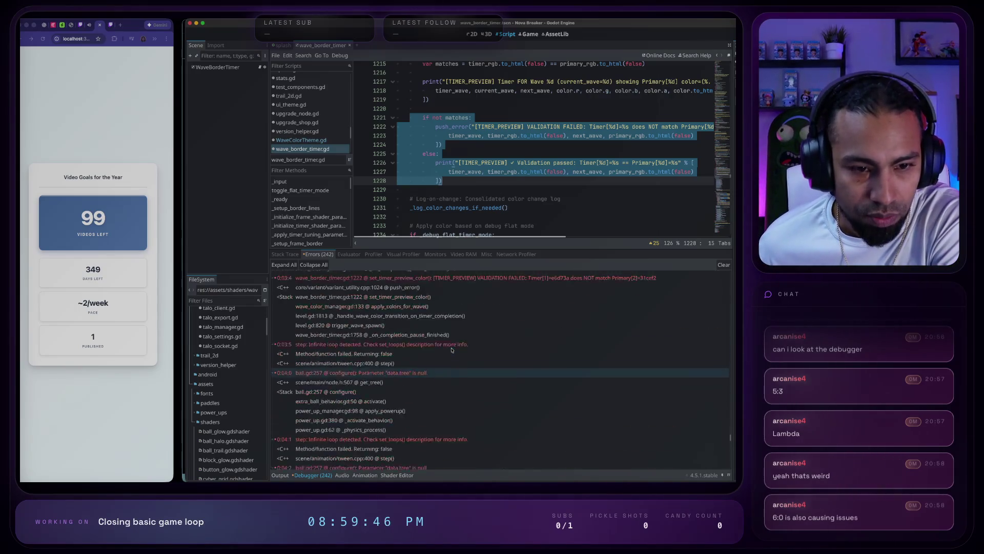
scroll(451, 350, up, 10)
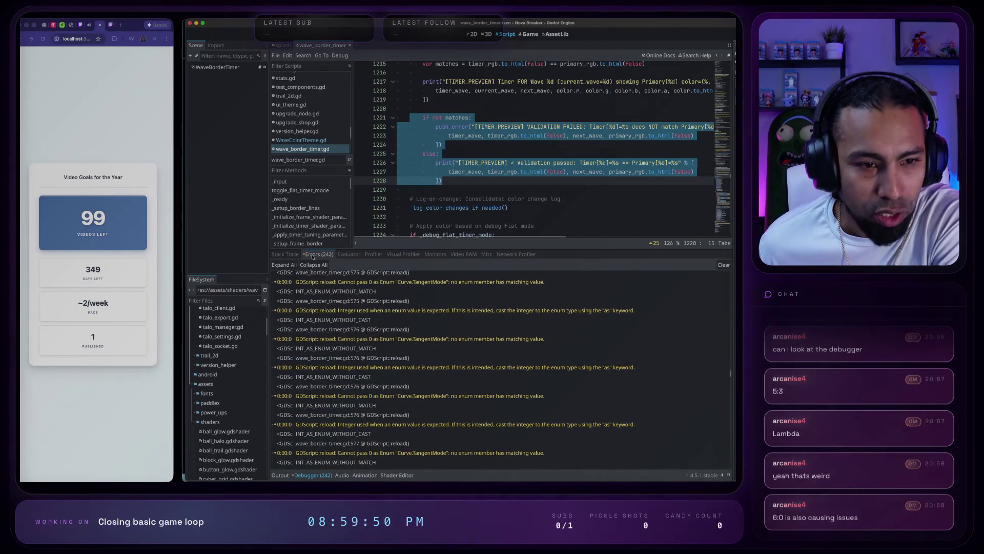
scroll(648, 333, down, 20)
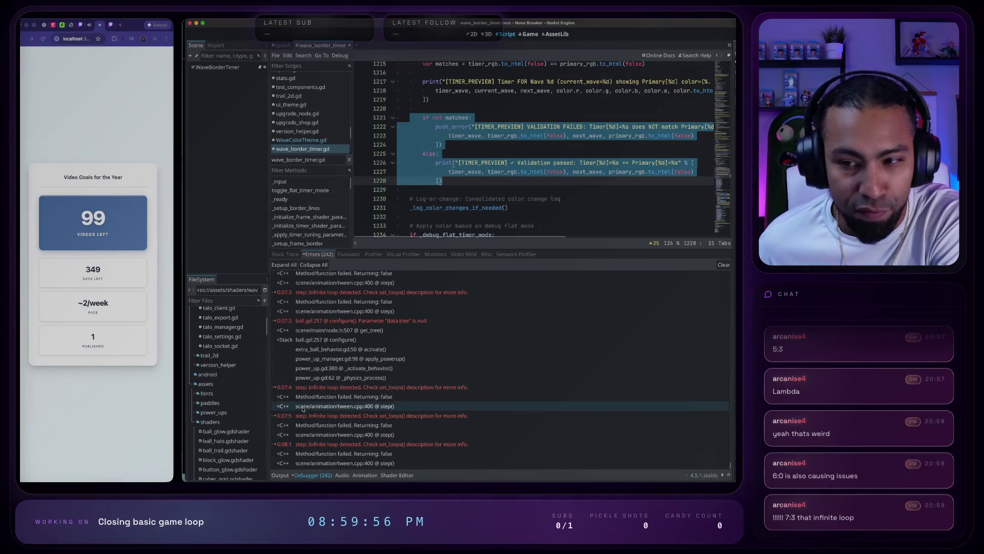
scroll(315, 395, up, 1)
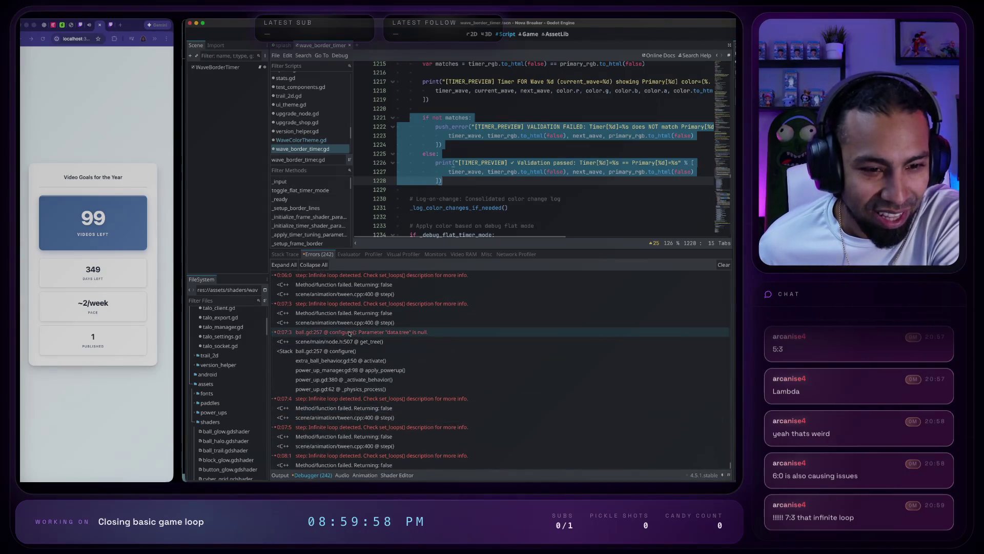
click(352, 311)
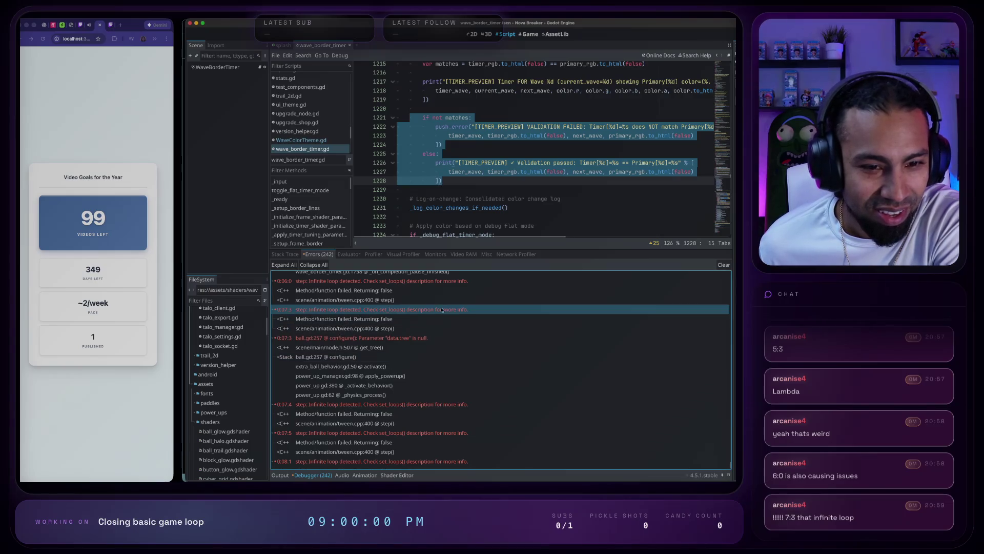
double_click(381, 312)
double_click(380, 311)
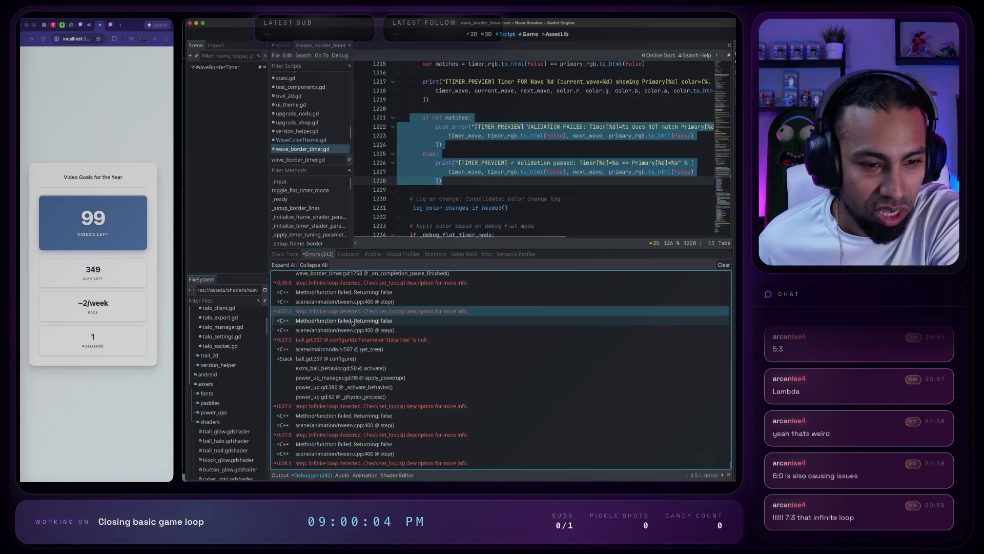
- Open ball.gd at the line 257 configure() null data.tree error
scroll(350, 323, up, 4)
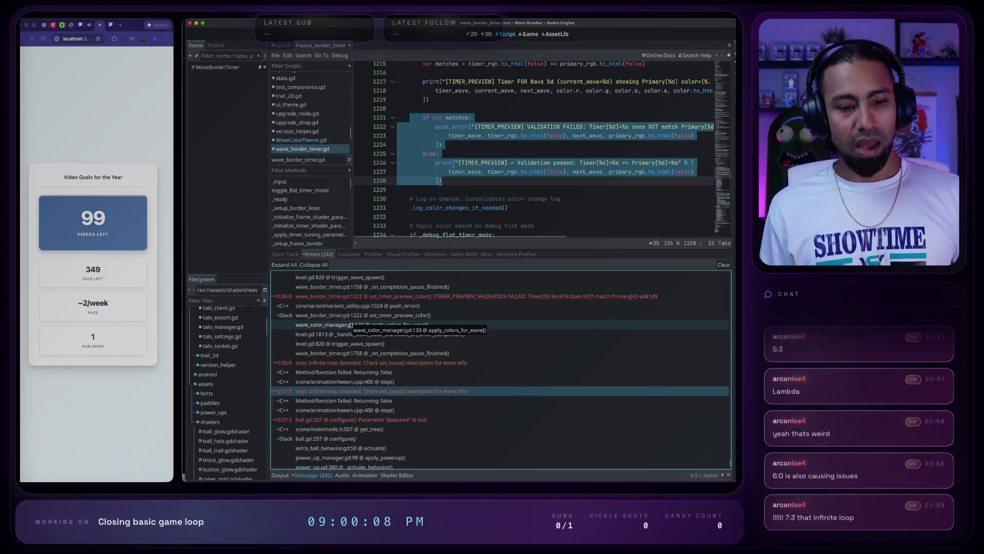
scroll(365, 381, down, 5)
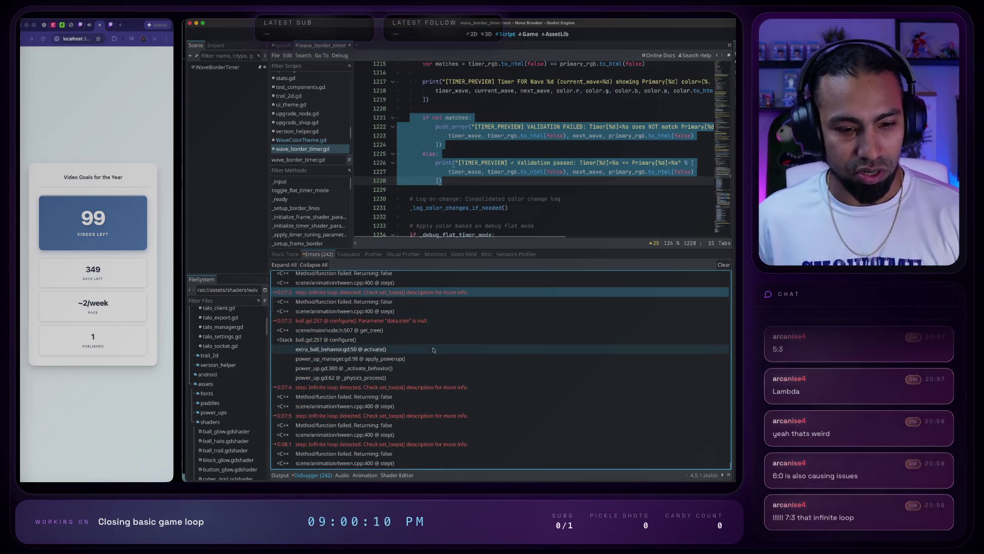
scroll(433, 347, up, 10)
scroll(433, 346, up, 15)
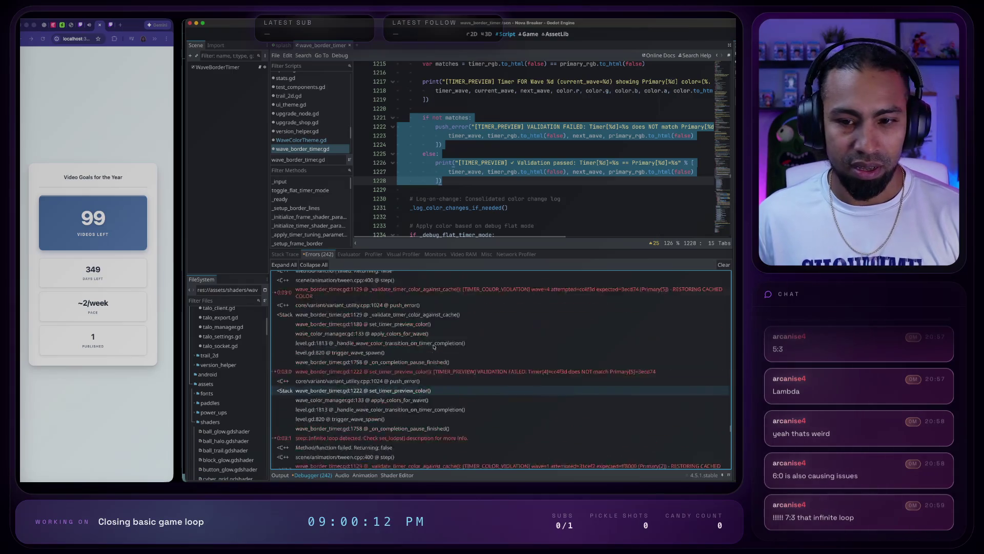
scroll(433, 348, down, 20)
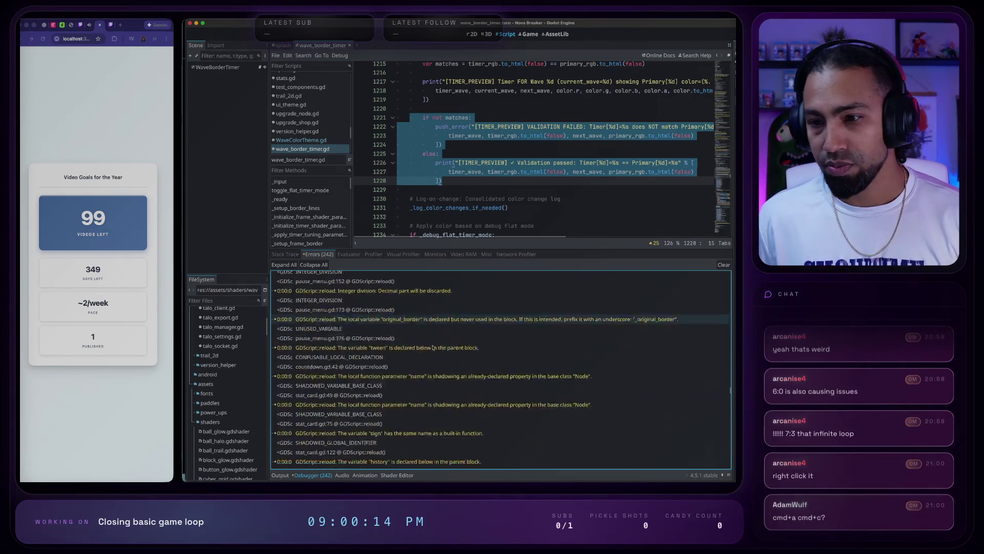
double_click(434, 320)
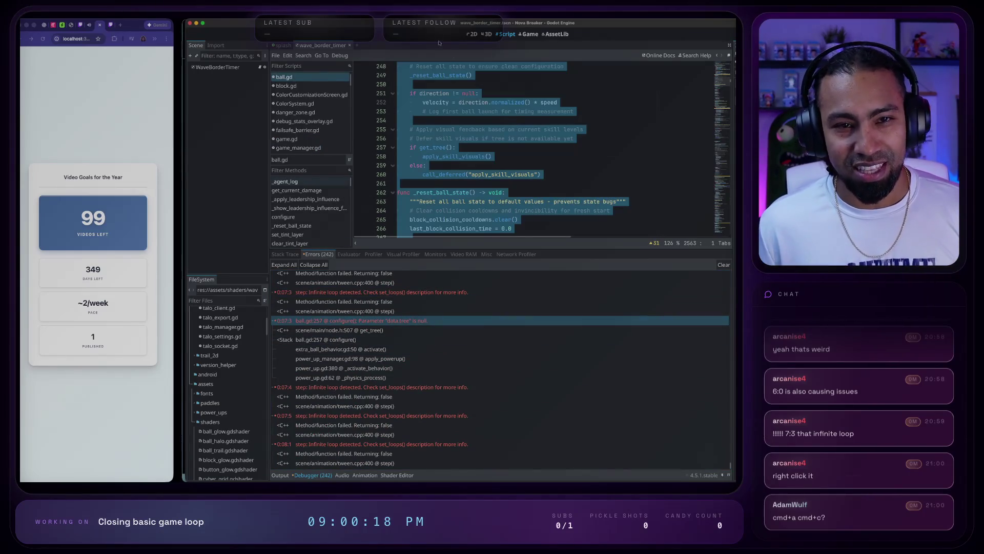
- Inspect the tween.cpp:400 and power_up.gd stack entries, then open the 0:07:4 error's C++ source on GitHub
click(469, 76)
click(359, 406)
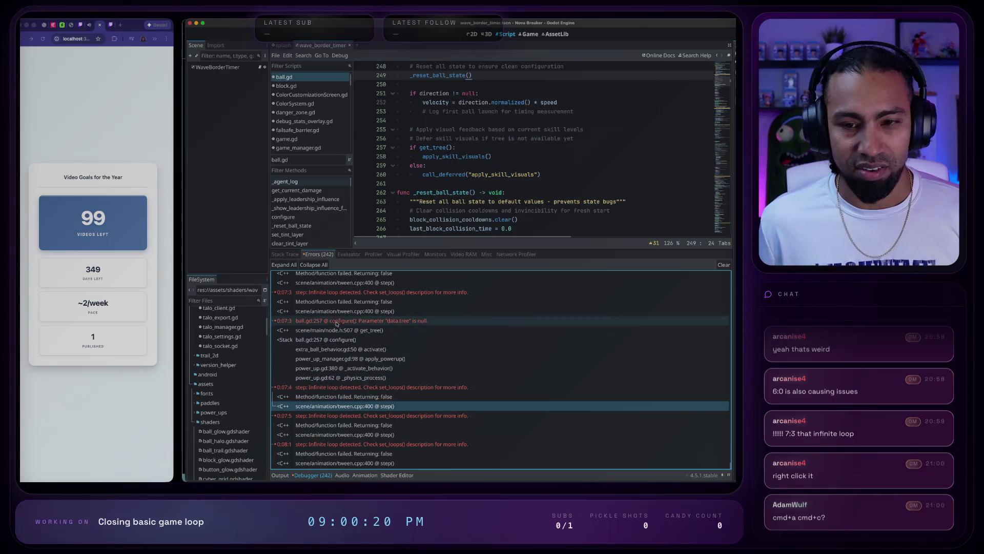
key(super+a)
key(Escape)
double_click(359, 368)
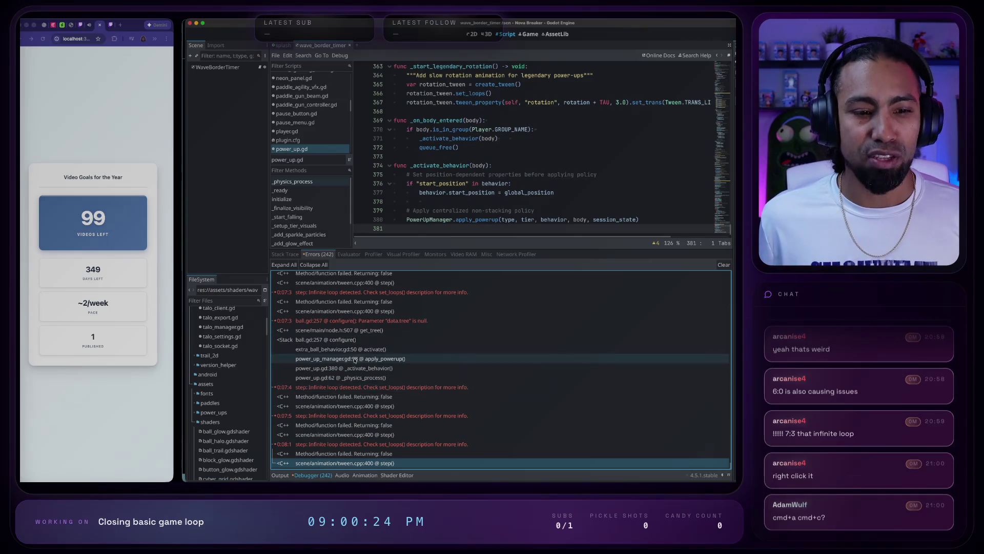
click(348, 330)
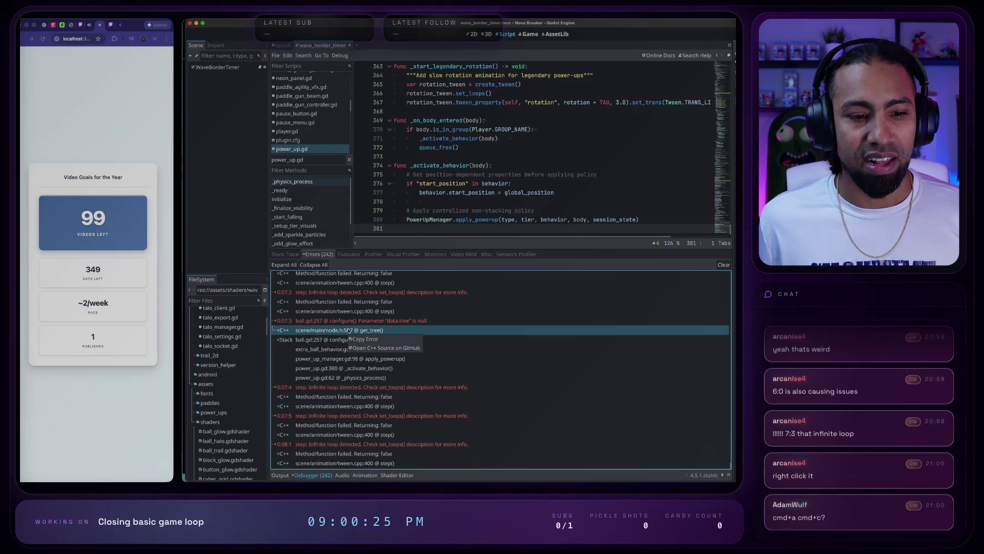
right_click(367, 388)
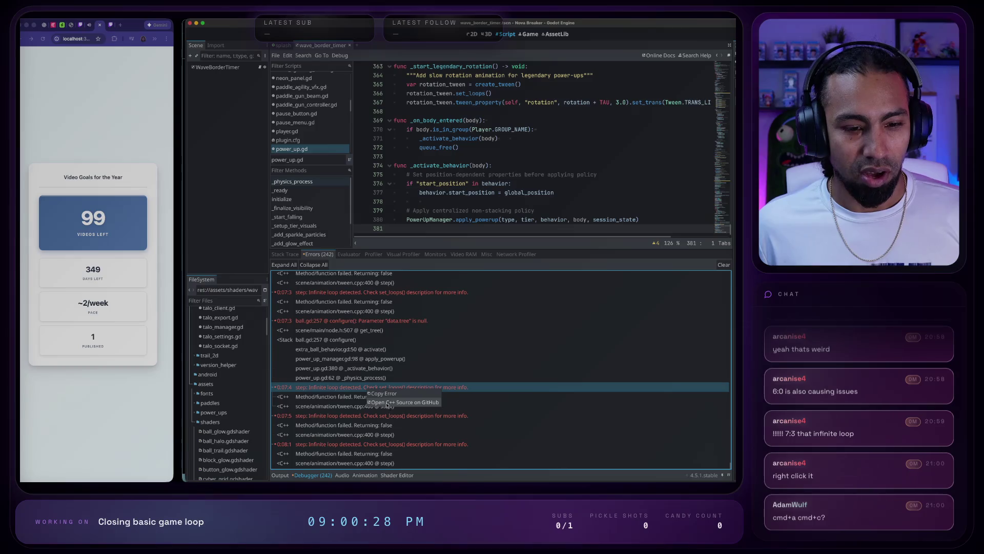
click(401, 403)
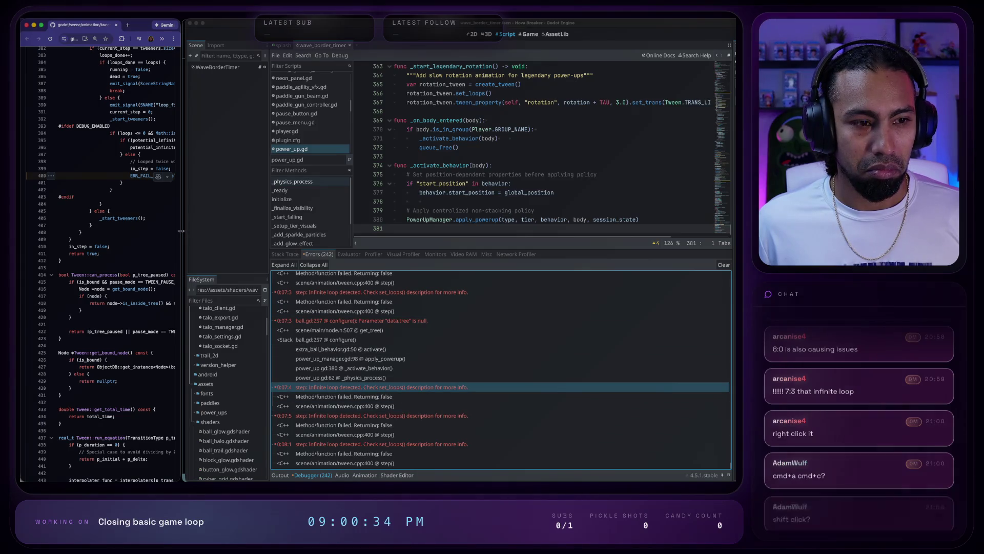
- Widen the browser, search tween.cpp for set_loops from line 400, then close the window
drag(182, 232, 569, 232)
scroll(294, 308, up, 4)
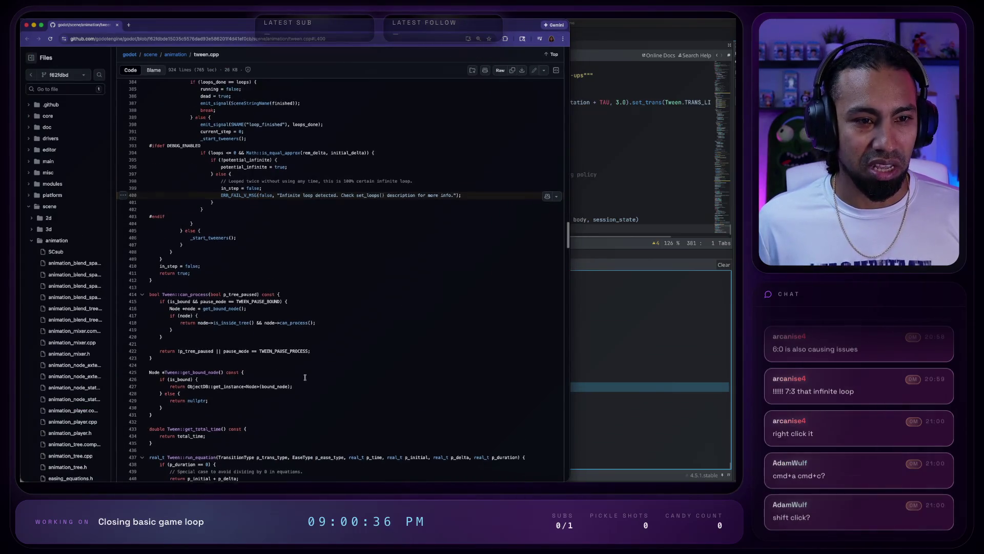
scroll(299, 316, up, 1)
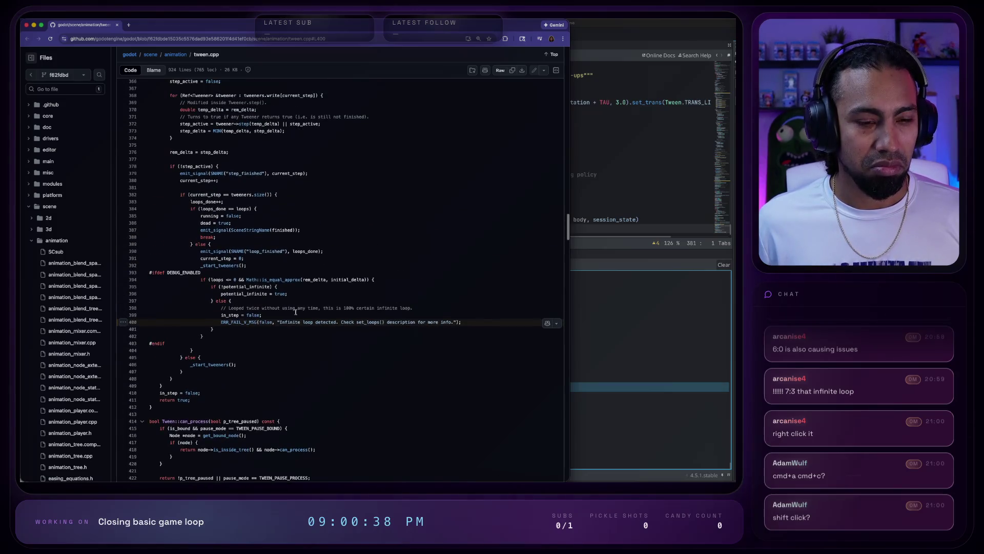
drag(357, 322, 378, 322)
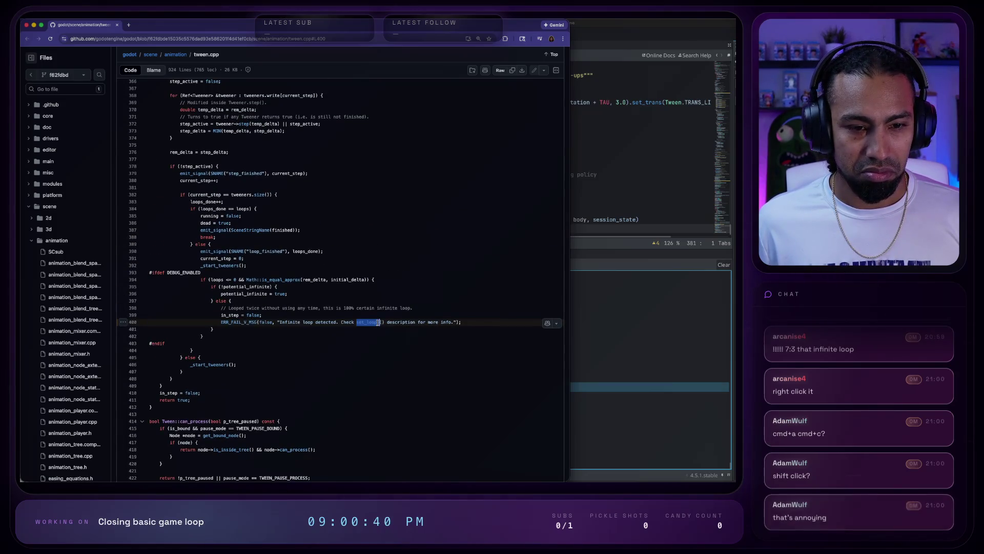
key(super+f)
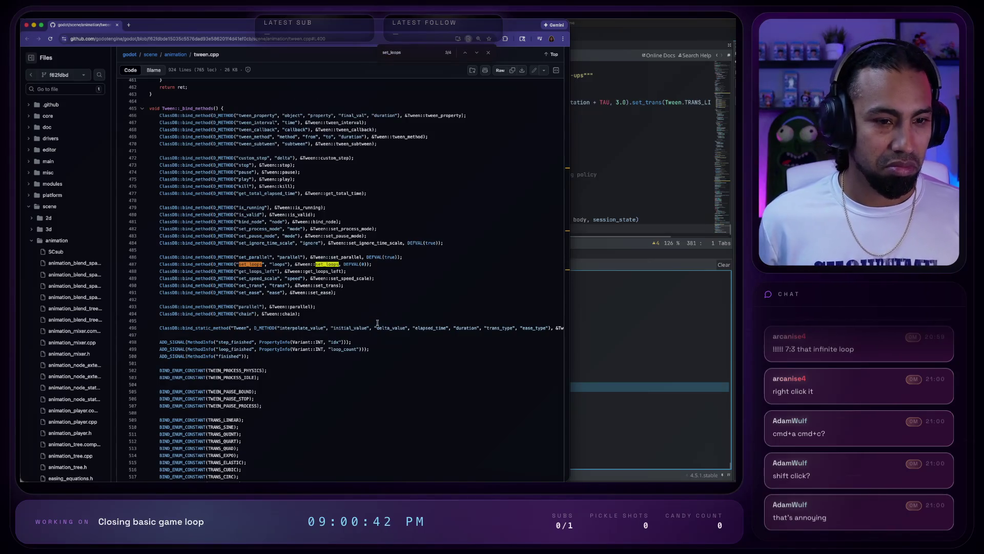
key(Return)
key(Escape)
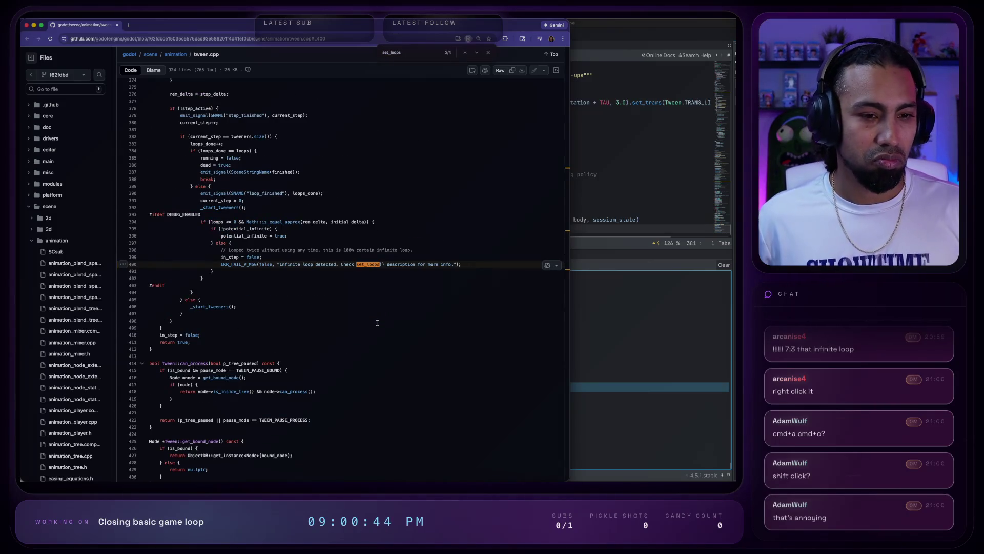
key(super+w)
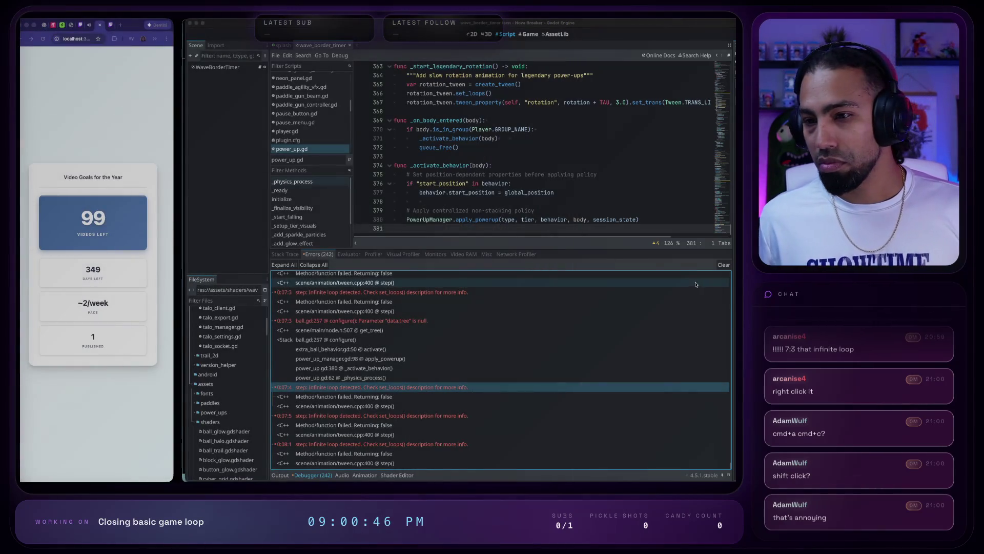
- Open ball.gd at line 257 from the error's stack trace
click(618, 341)
click(592, 388)
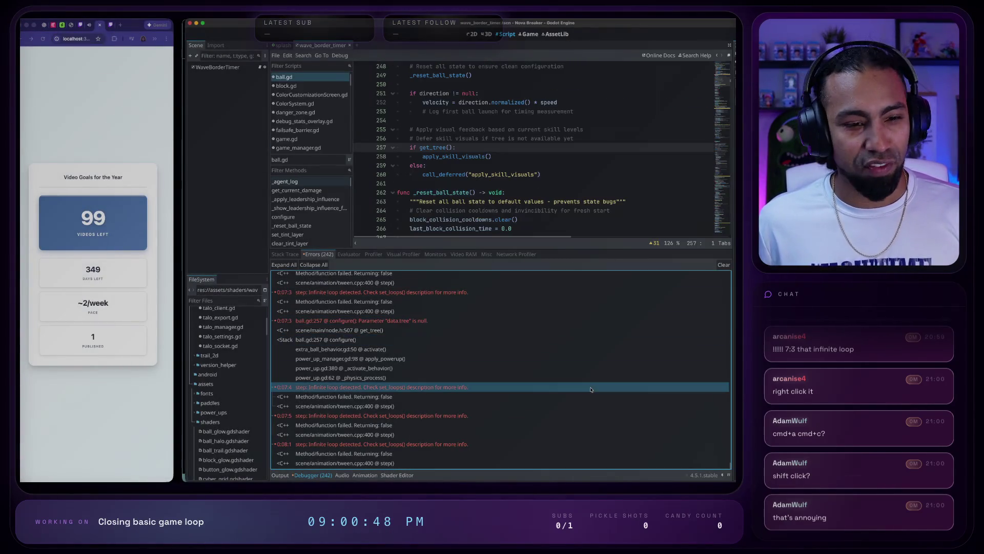
scroll(592, 386, up, 5)
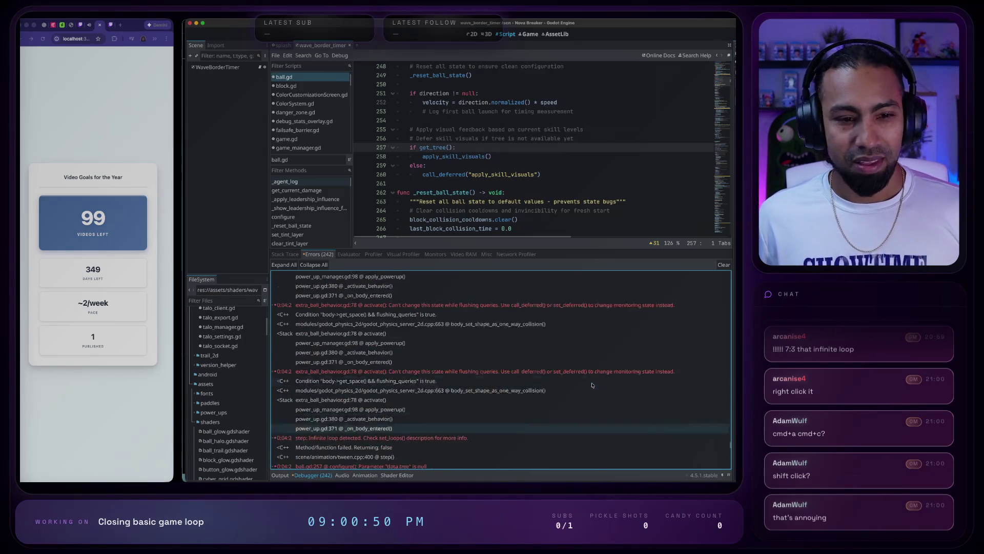
scroll(592, 386, down, 5)
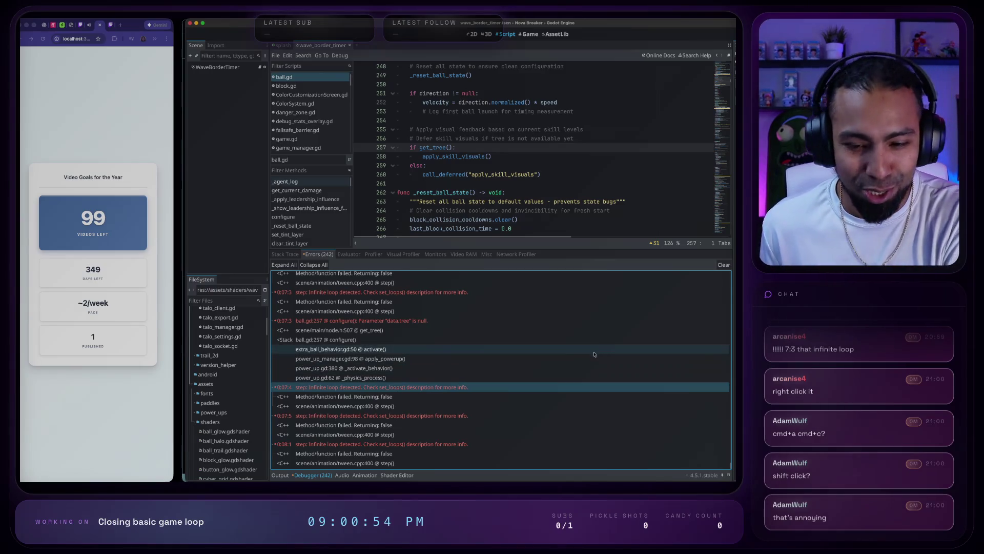
scroll(512, 377, up, 10)
scroll(512, 376, down, 10)
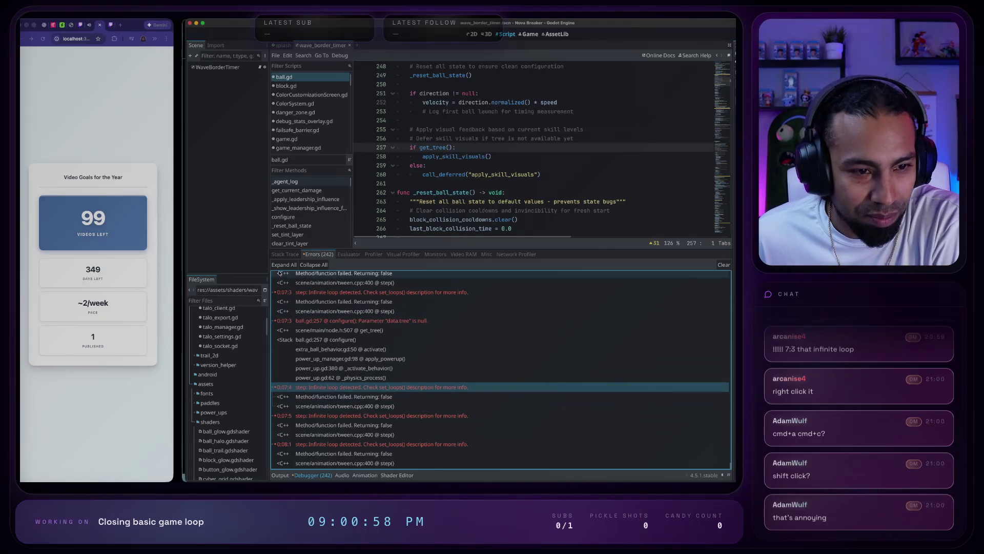
- Collapse all errors to one row each and enlarge the bottom error panel
click(307, 265)
scroll(321, 314, up, 3)
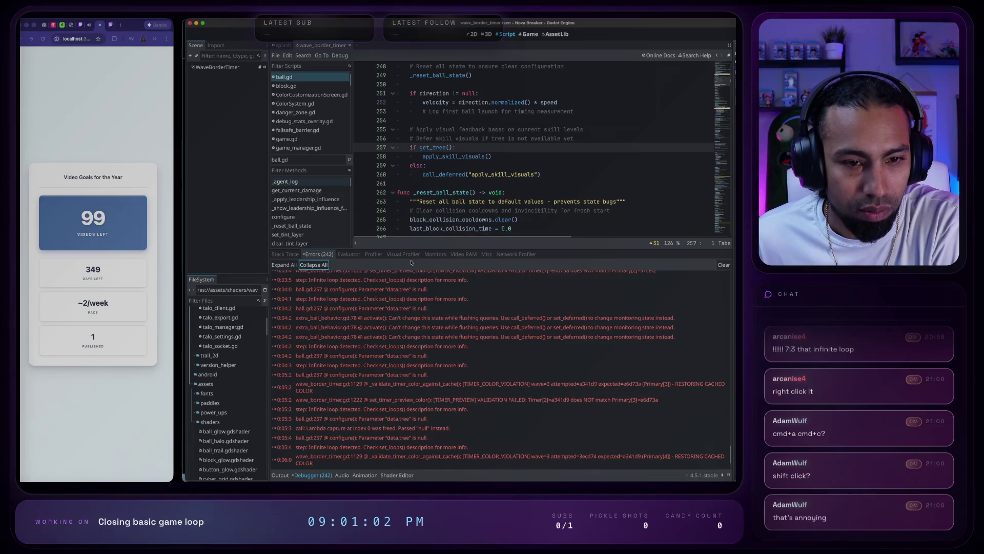
drag(427, 249, 427, 119)
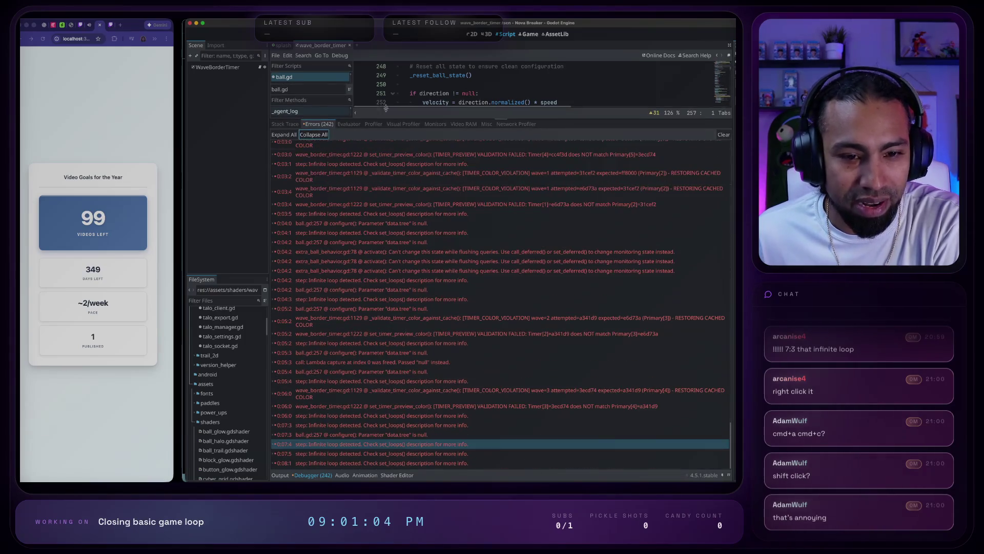
scroll(382, 391, up, 3)
scroll(382, 390, up, 10)
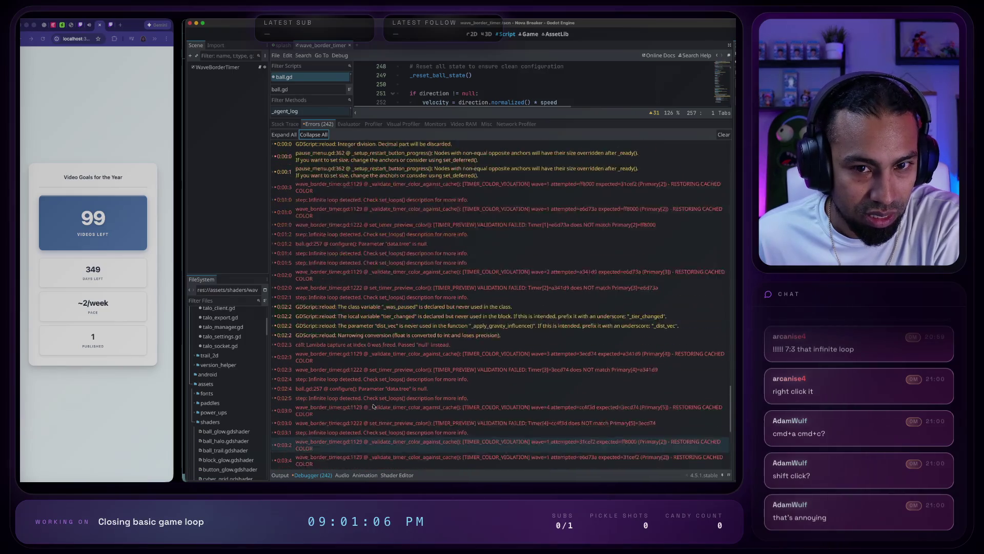
scroll(374, 406, down, 10)
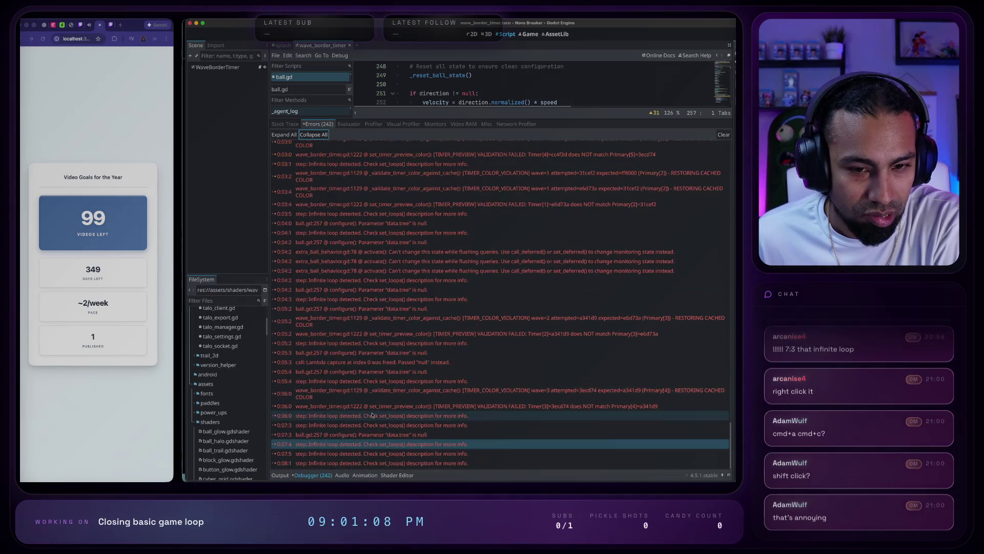
mouse_move(367, 410)
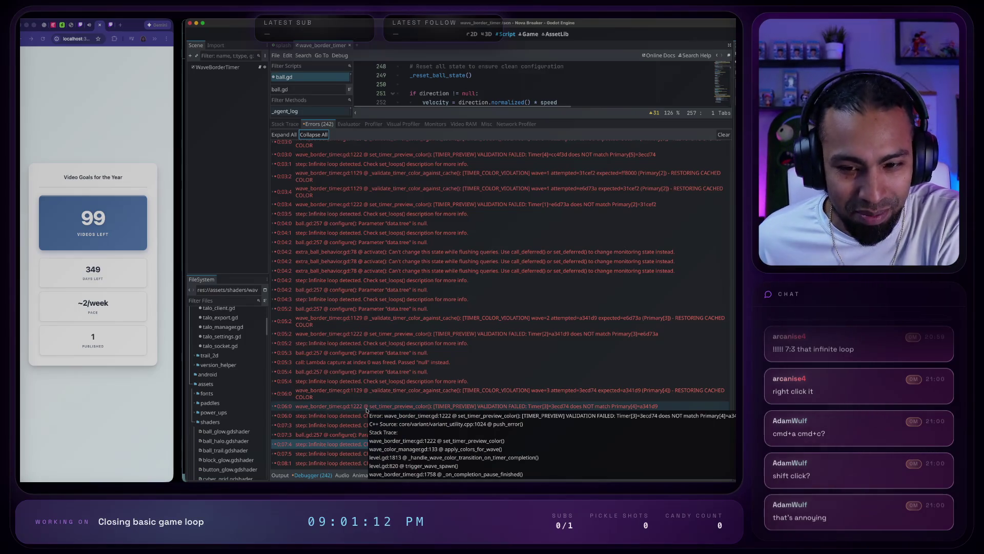
mouse_move(643, 265)
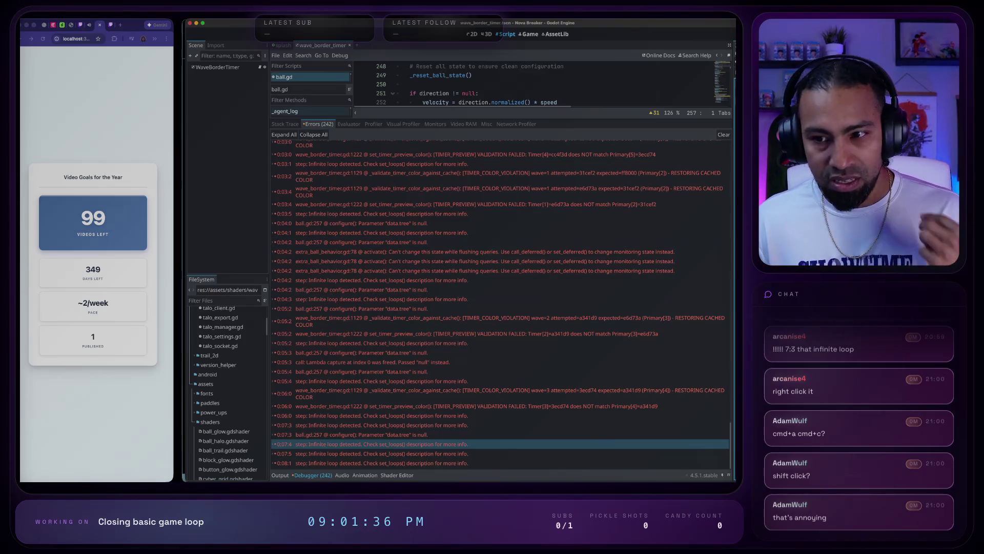
scroll(395, 380, up, 5)
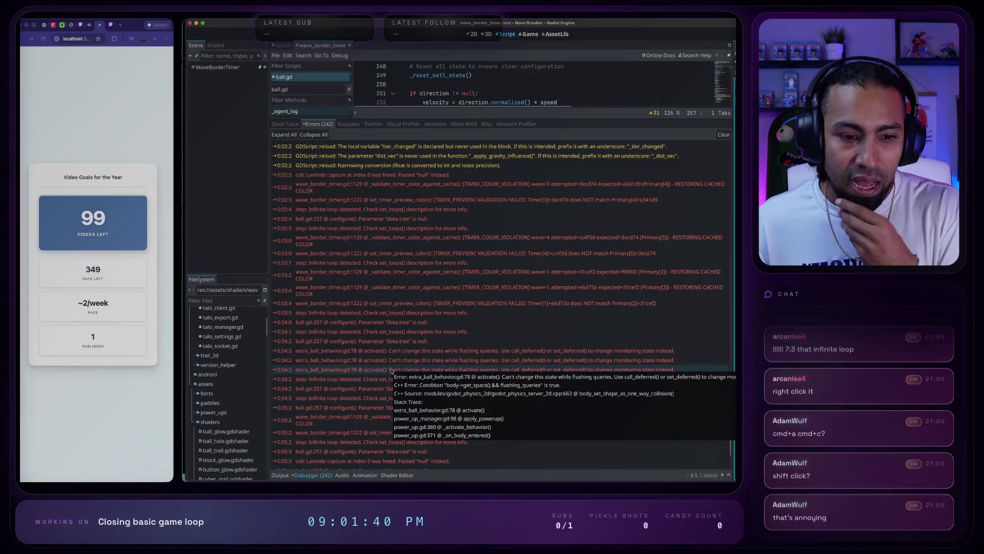
scroll(377, 365, down, 1)
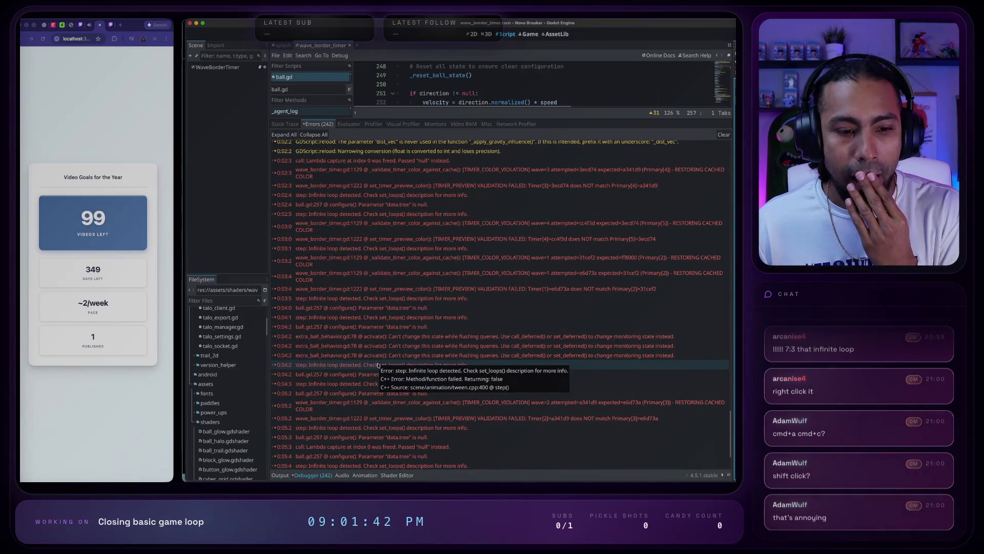
scroll(378, 368, down, 3)
scroll(377, 369, down, 2)
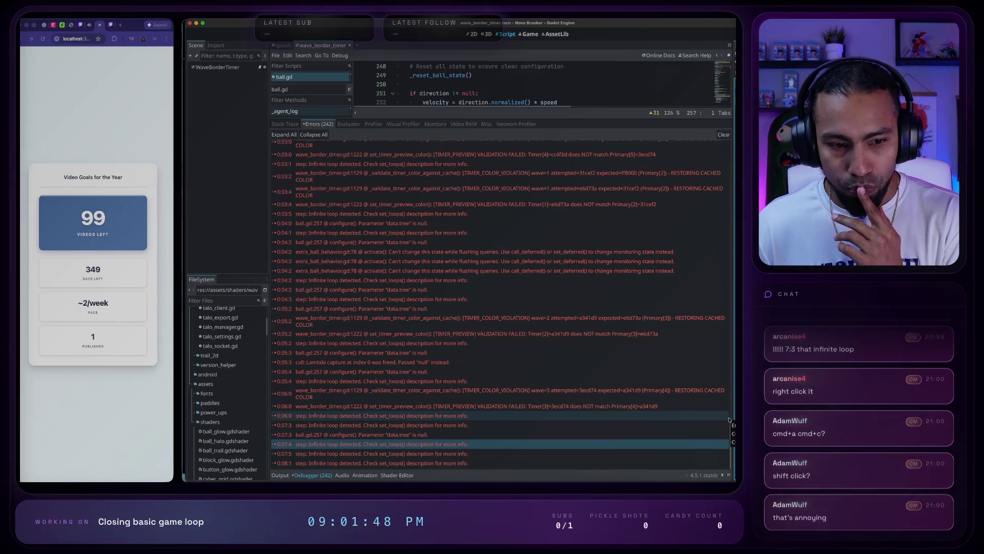
scroll(601, 427, up, 10)
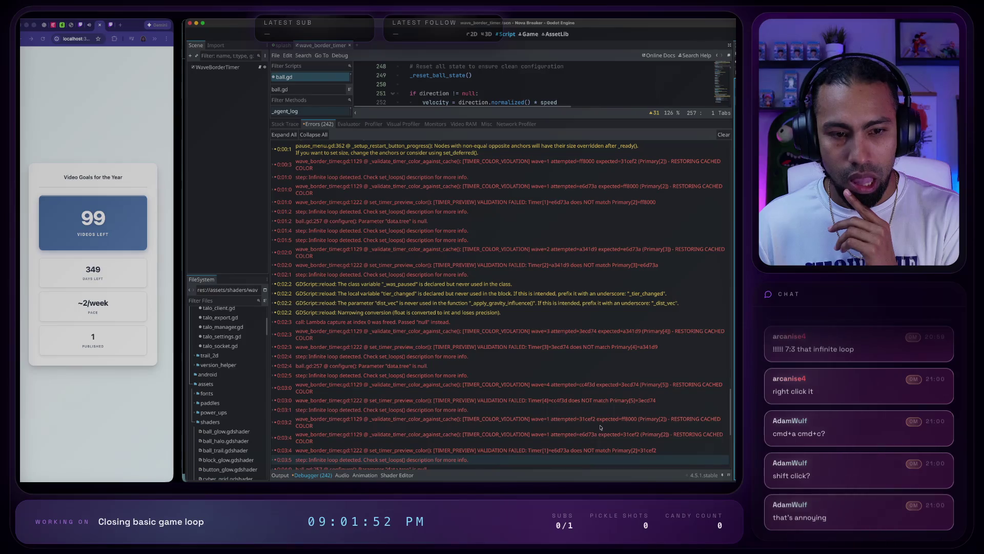
scroll(601, 427, down, 10)
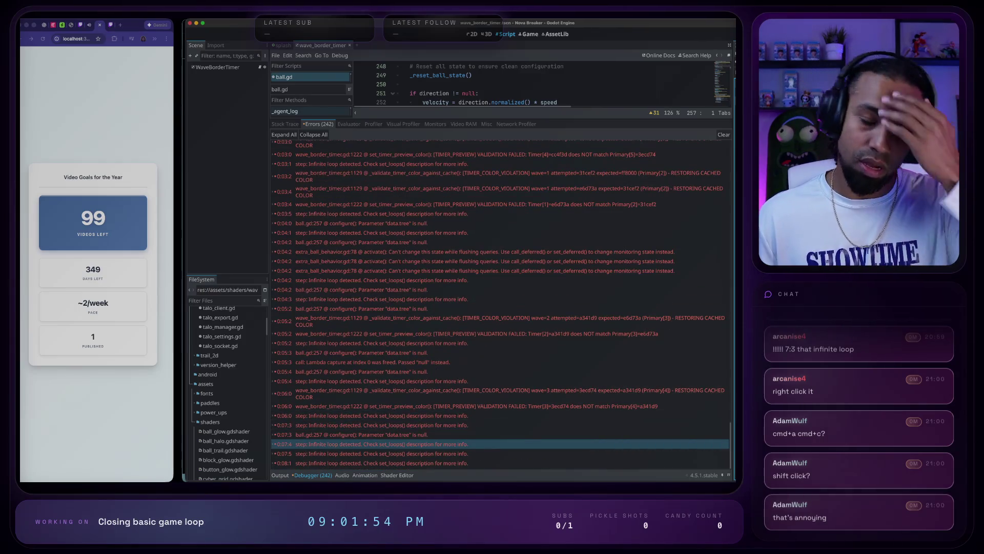